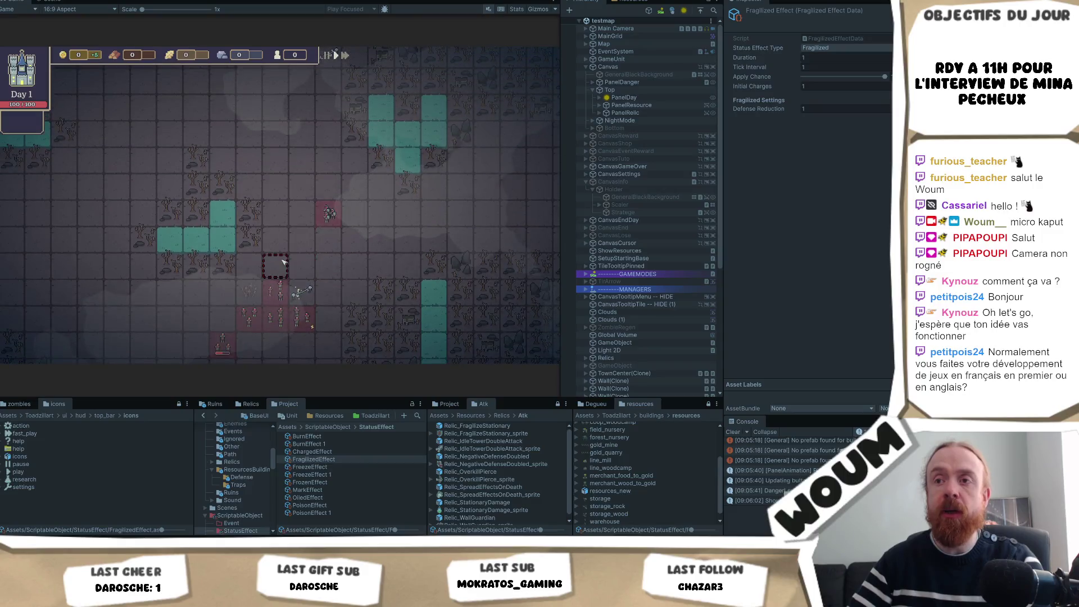
Step: Zoom and pan the Game view down to the zombie tiles, checking a tile's info card
scroll(309, 320, "up", 2)
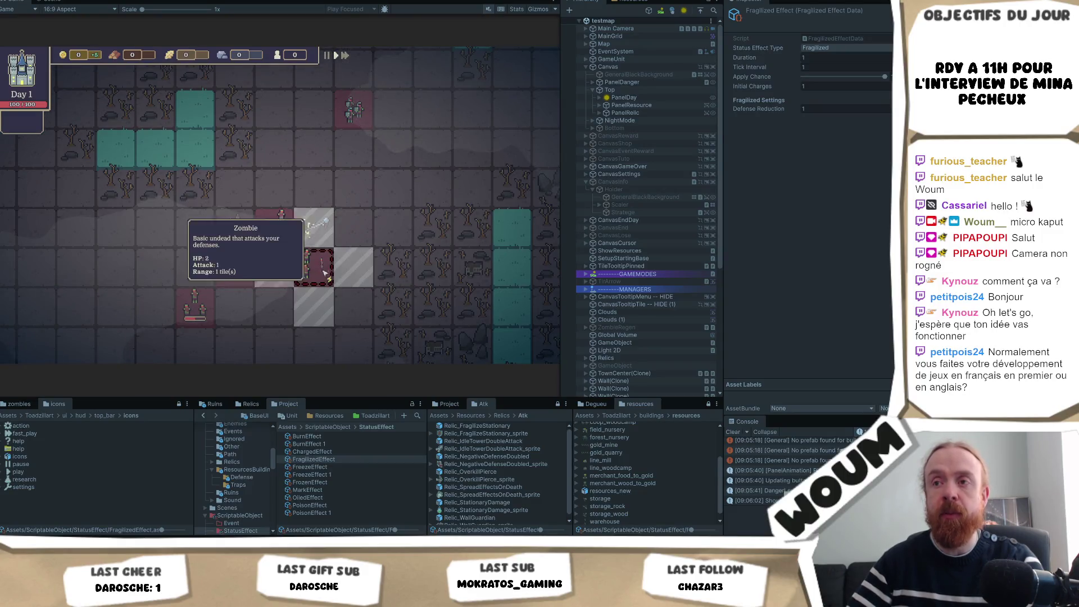
scroll(328, 220, "down", 2)
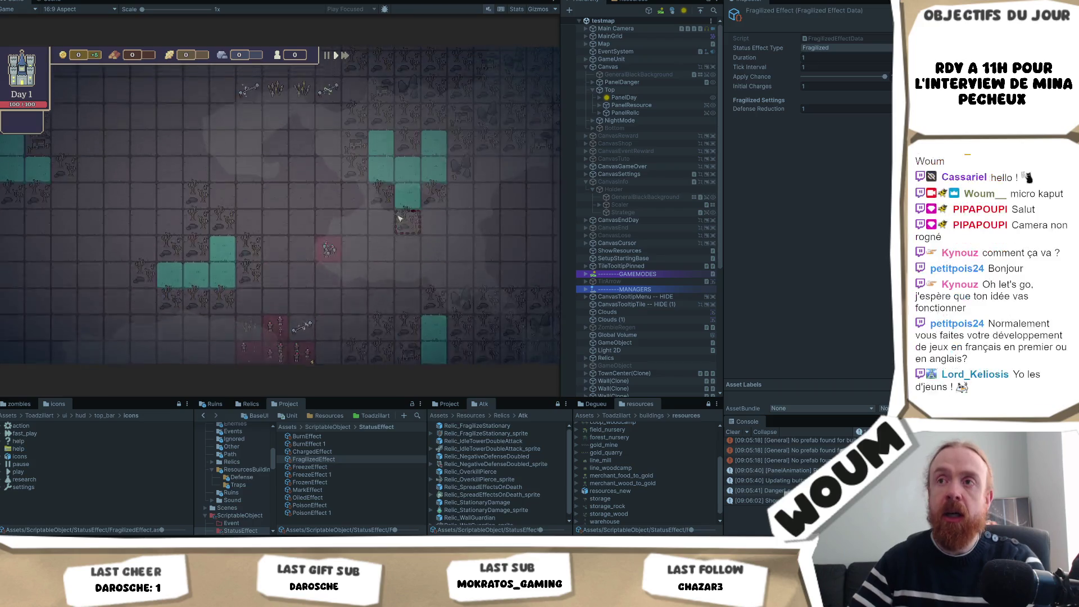
key("s")
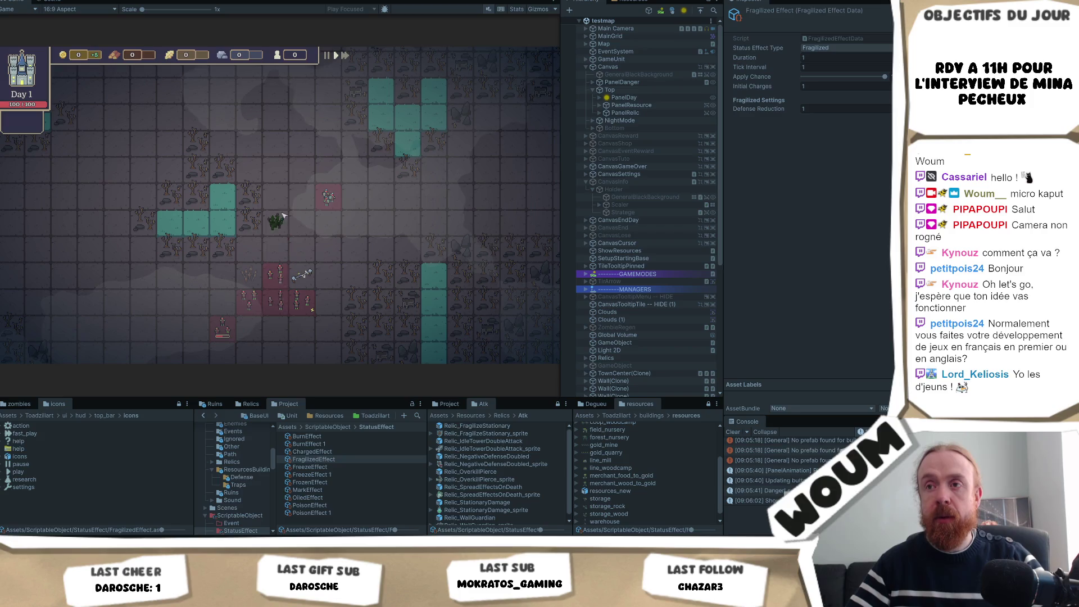
scroll(296, 244, "up", 1)
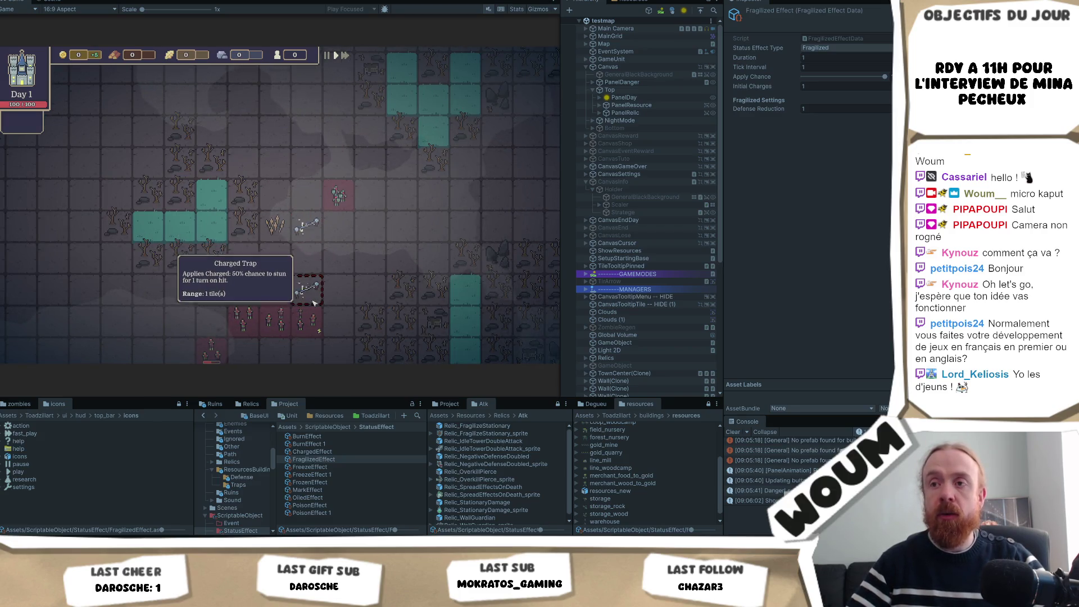
mouse_move(315, 225)
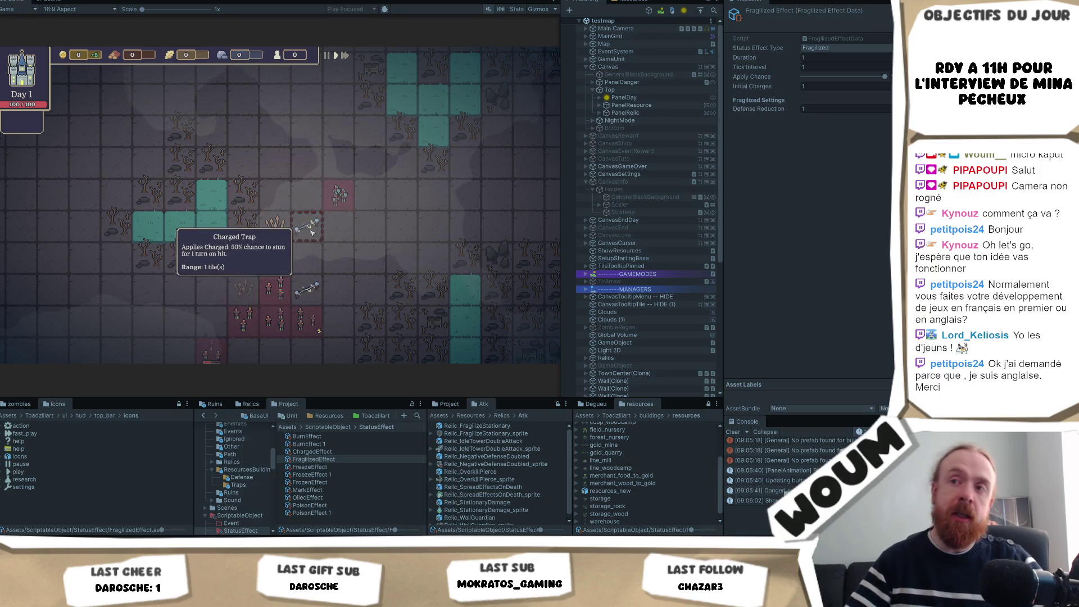
scroll(315, 226, "up", 3)
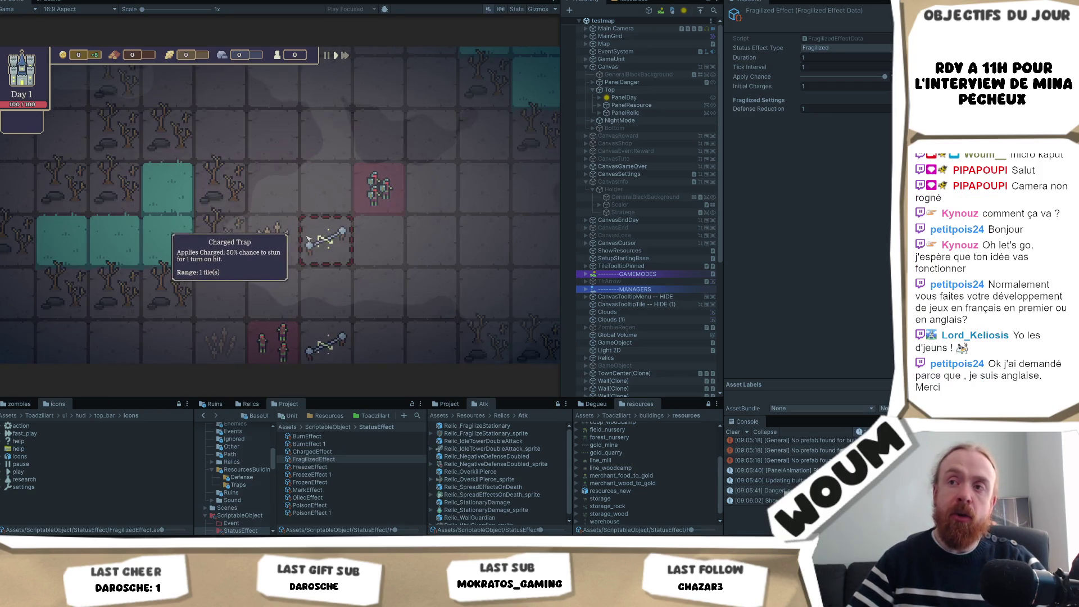
scroll(330, 252, "down", 4)
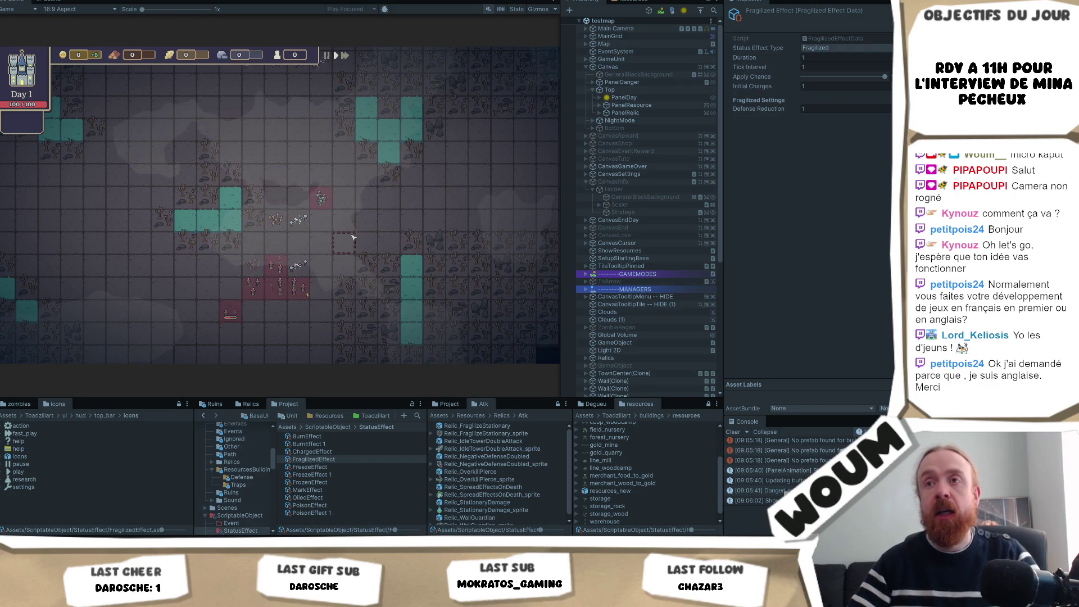
scroll(359, 258, "down", 1)
scroll(297, 112, "down", 1)
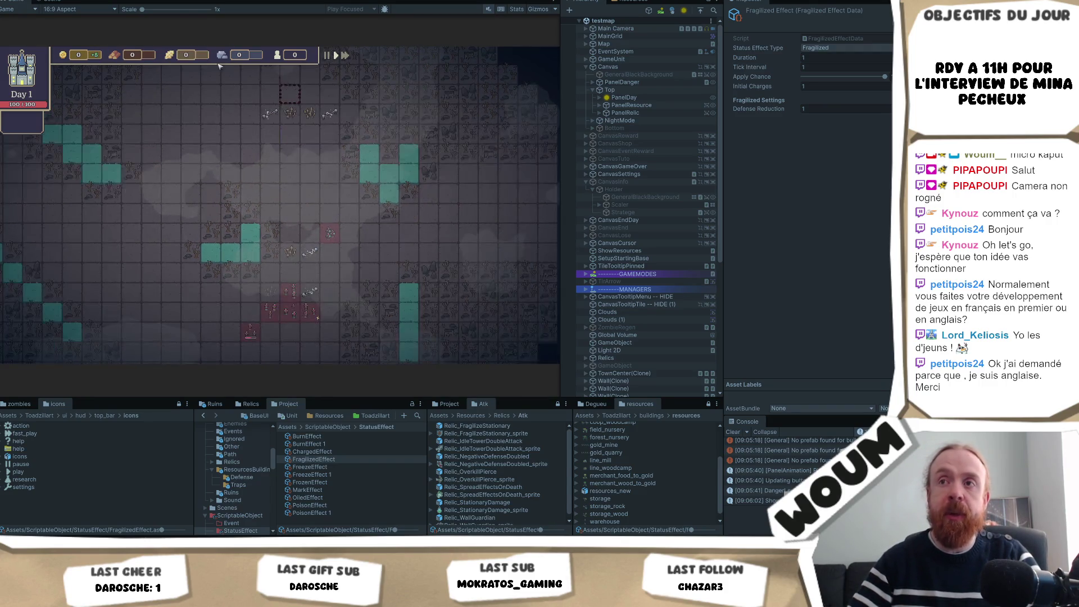
scroll(278, 185, "up", 1)
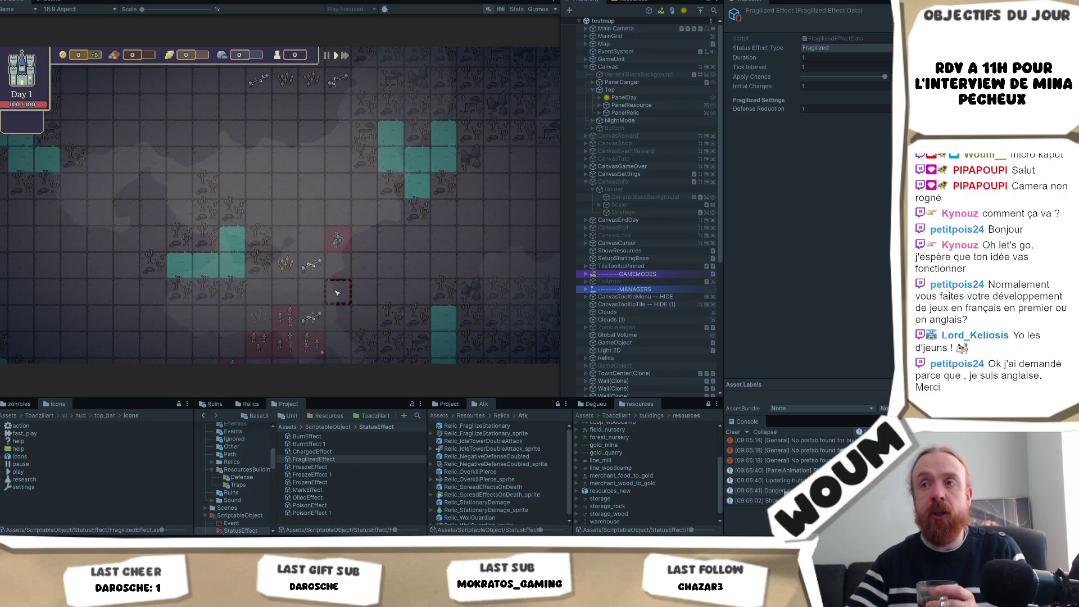
scroll(337, 292, "down", 2)
scroll(303, 225, "down", 1)
scroll(362, 296, "up", 1)
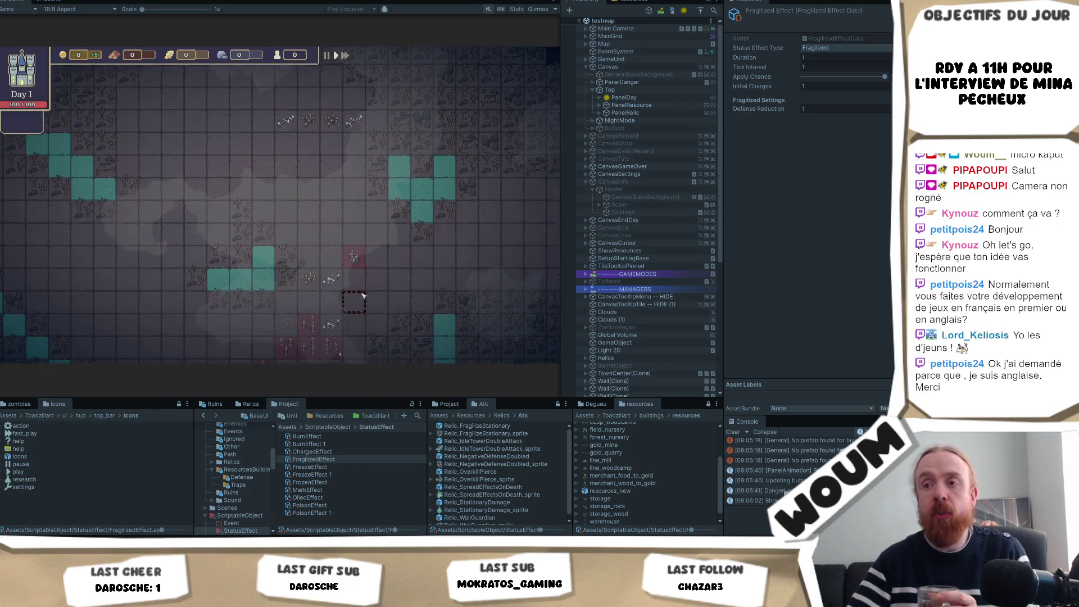
left_click_drag(362, 296, 354, 271)
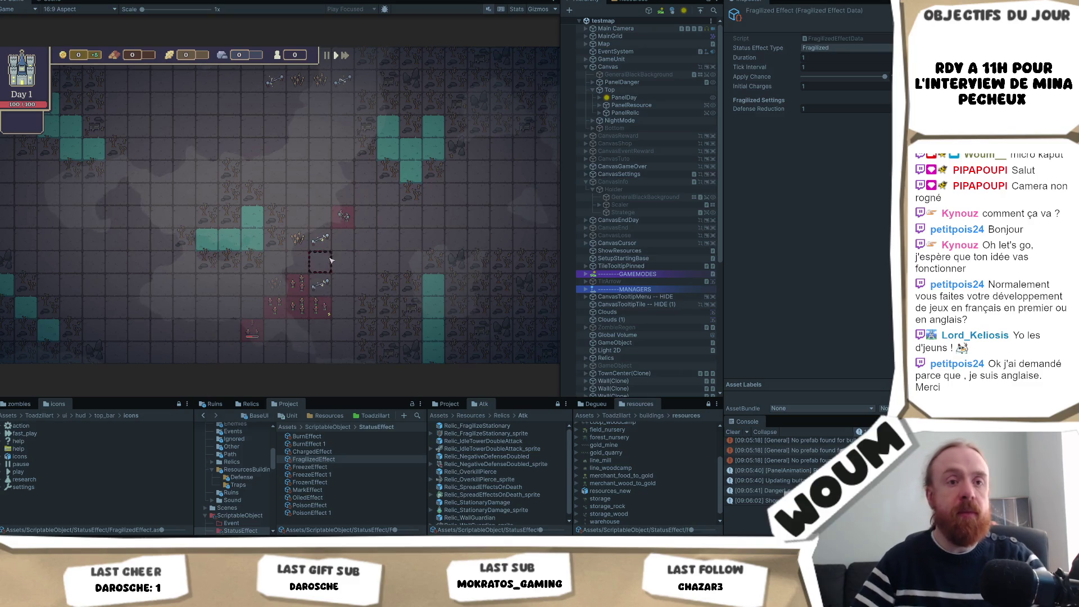
key("d")
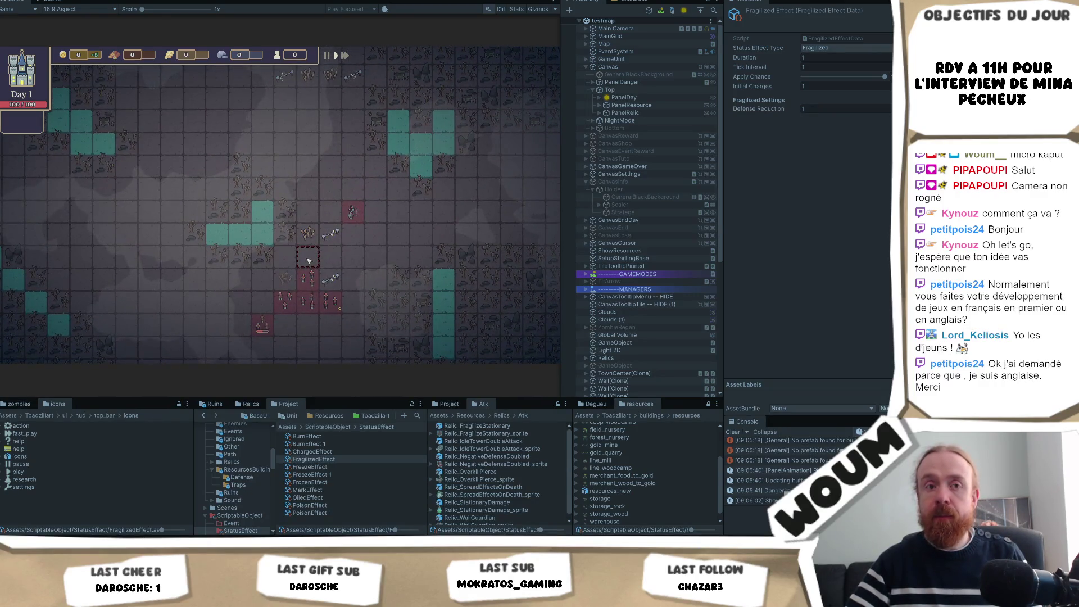
mouse_move(330, 259)
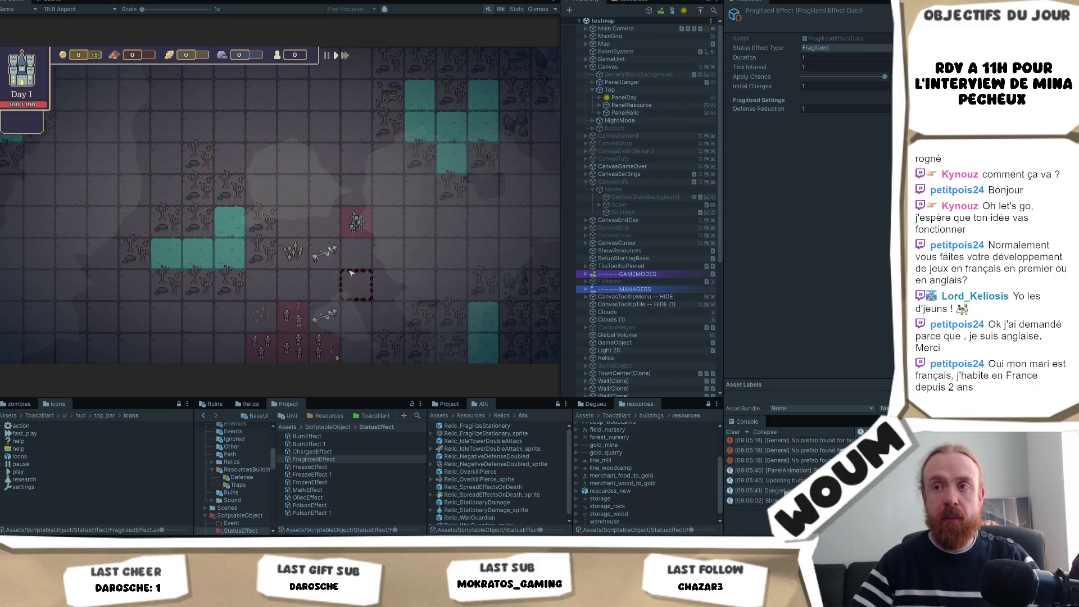
Step: Pan right, left and down across the board, zooming to read trap and zombie info cards
key("d")
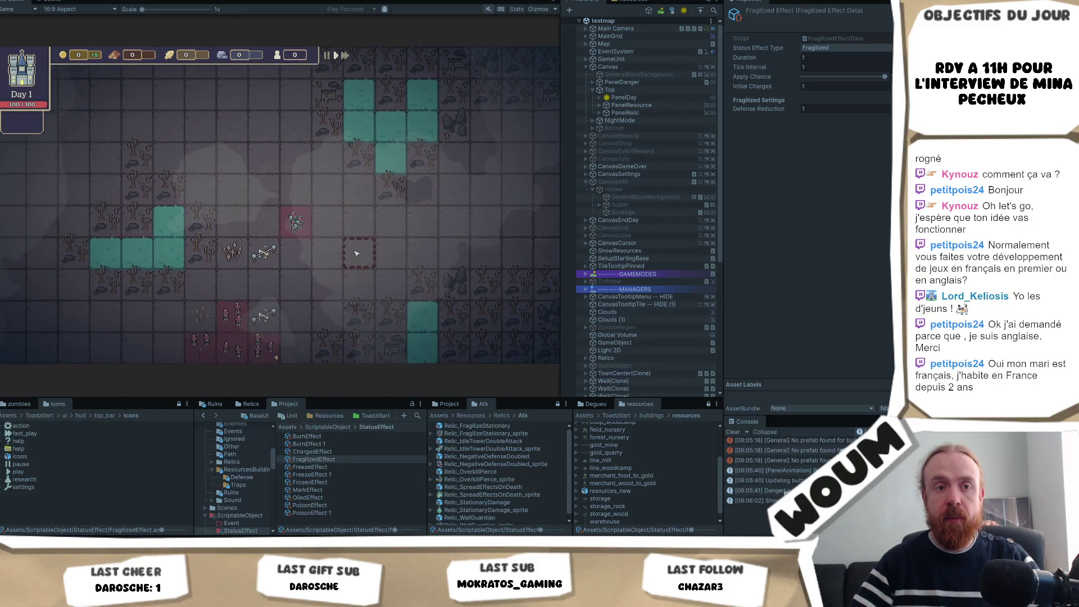
key("s")
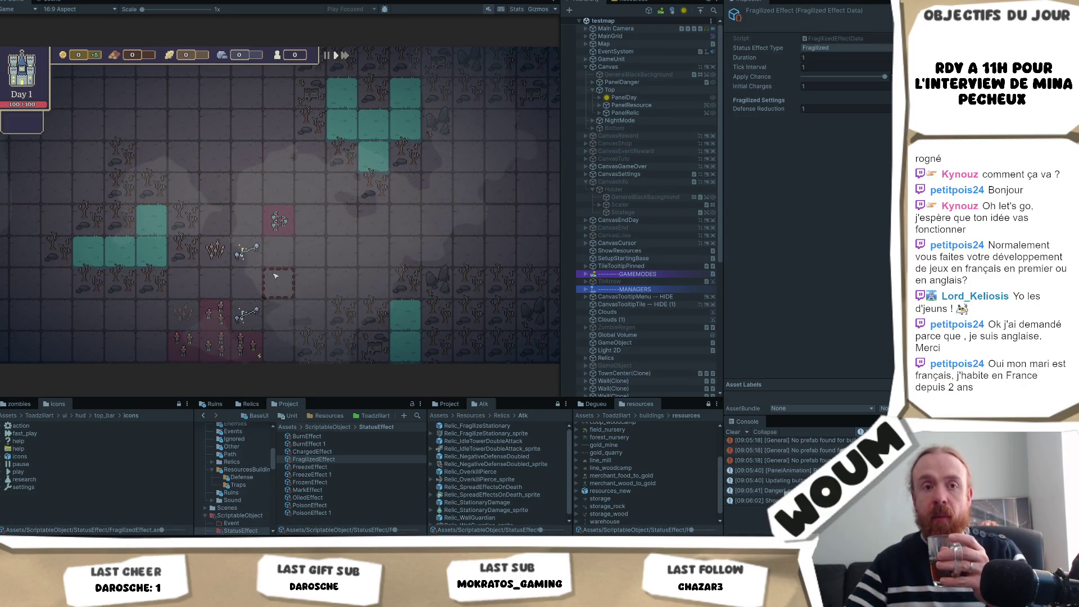
key("a")
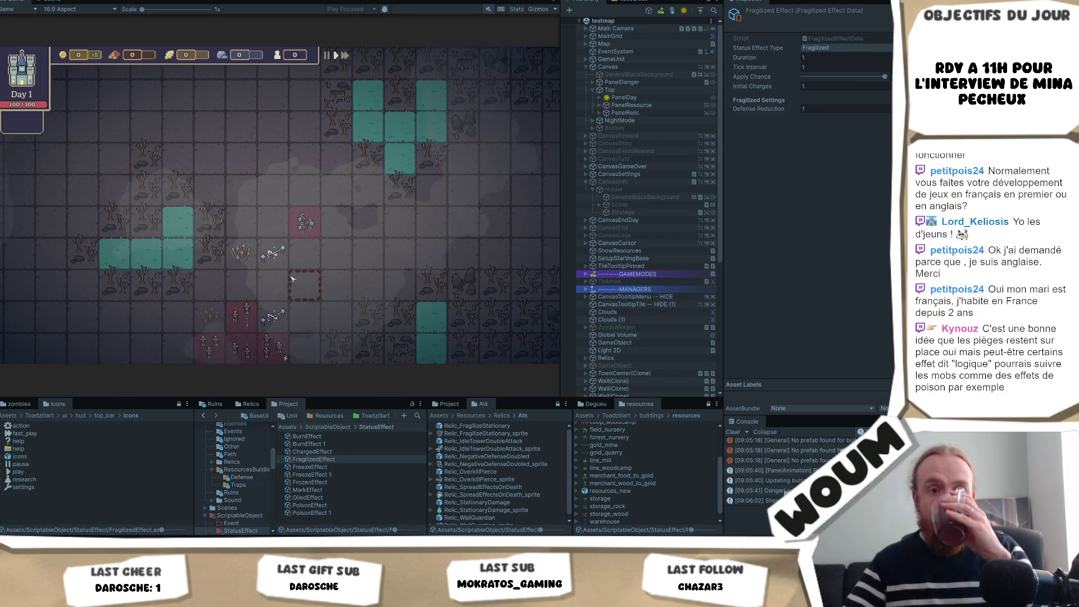
mouse_move(290, 270)
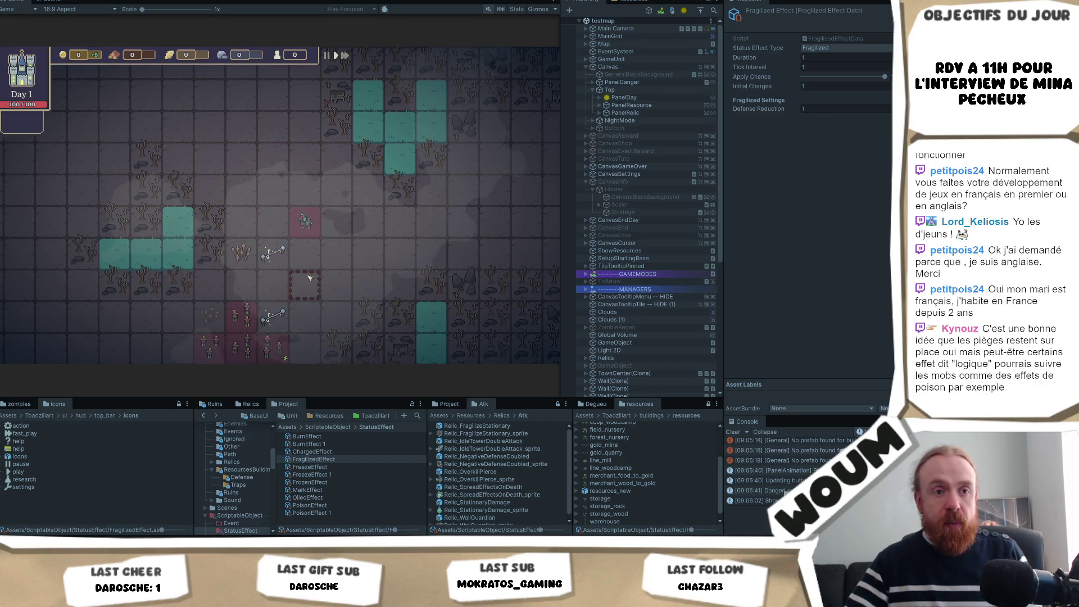
key("s")
key("a")
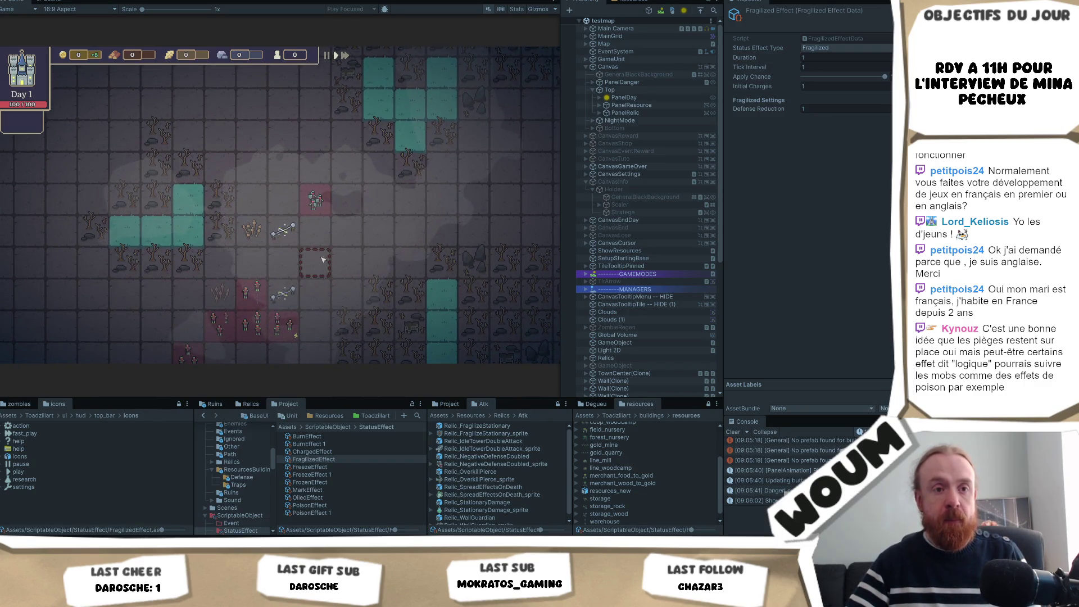
key("s")
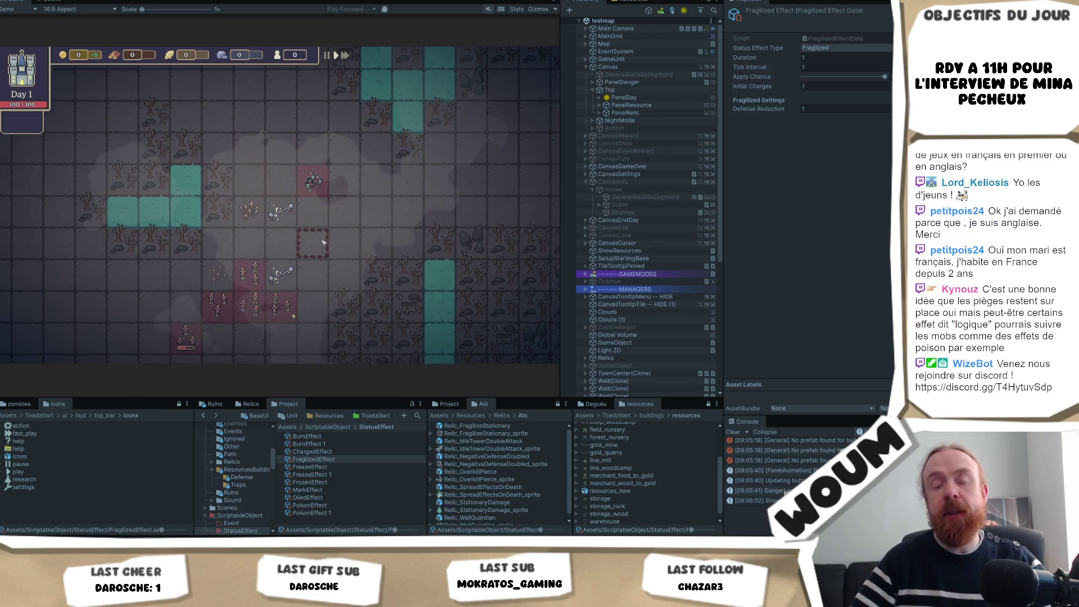
scroll(326, 236, "down", 2)
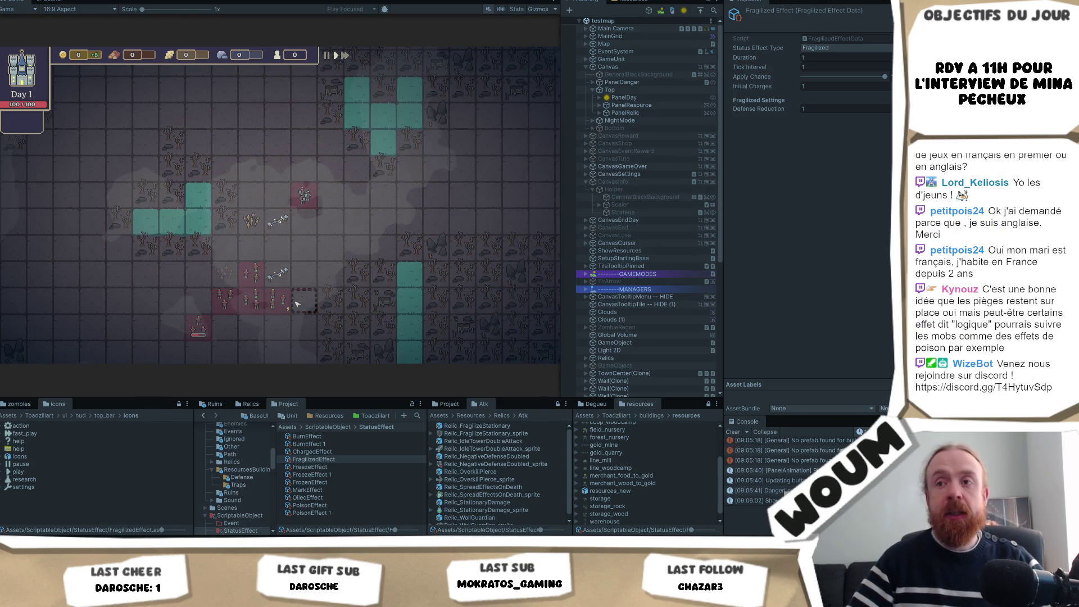
scroll(317, 306, "up", 2)
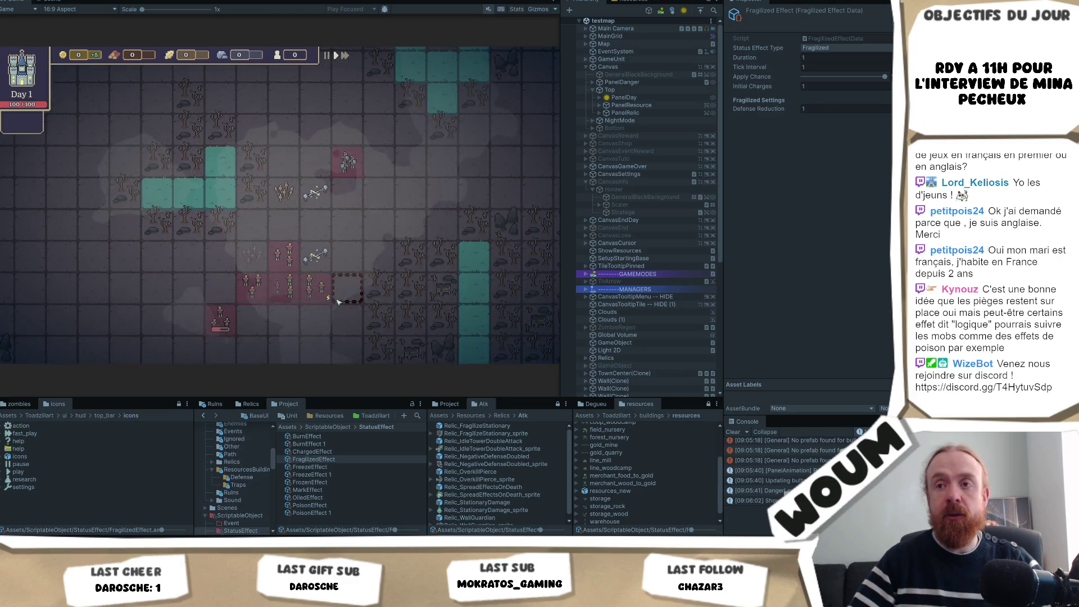
scroll(338, 301, "up", 2)
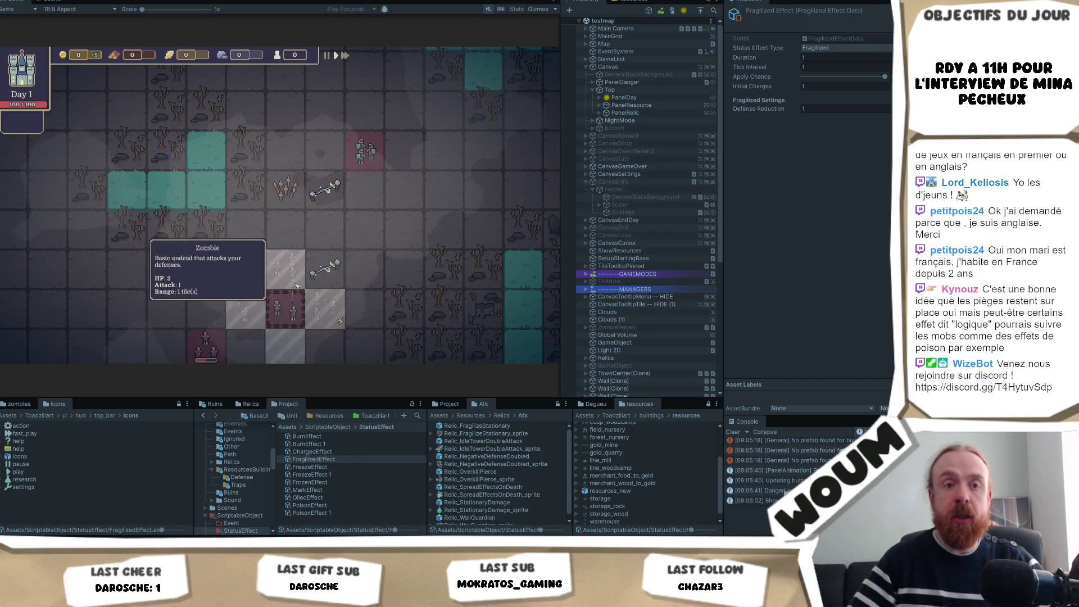
scroll(410, 250, "down", 2)
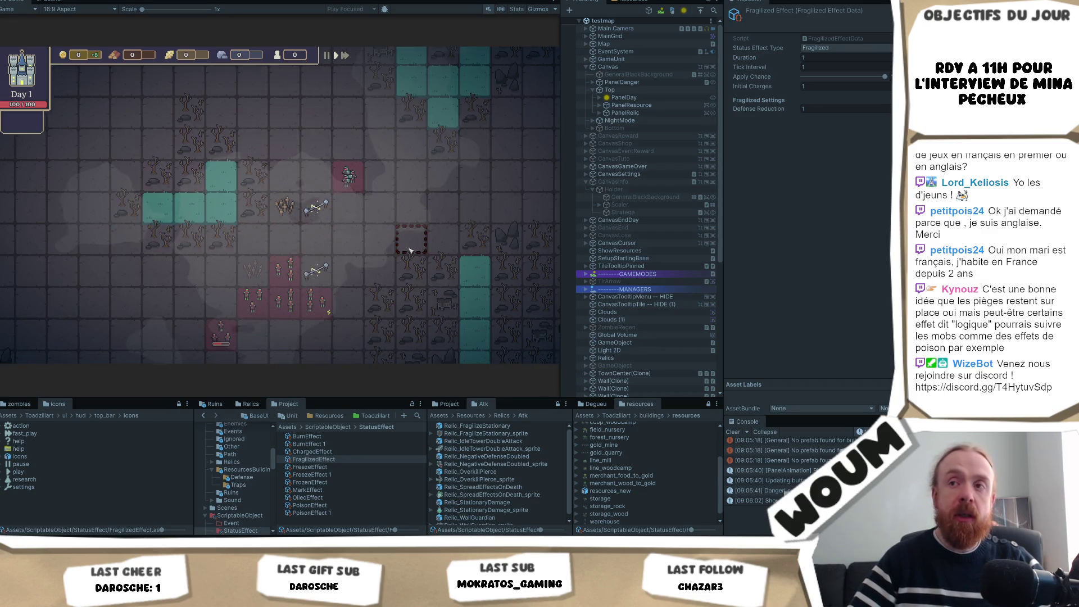
mouse_move(318, 298)
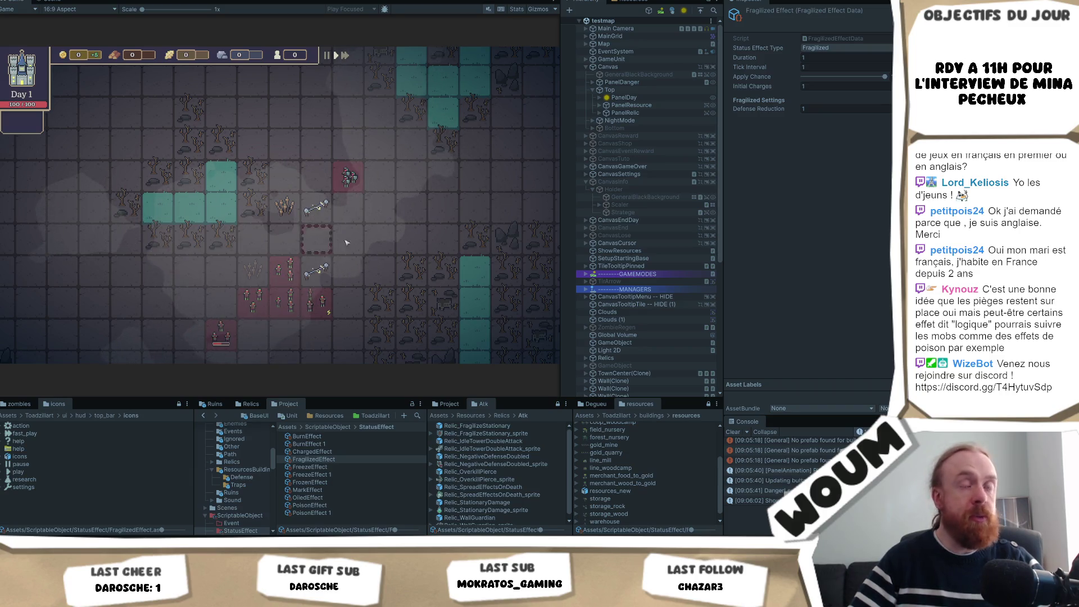
Step: Nudge the board view down and left until the trap card row shows along the bottom
key("w")
key("d")
key("a")
key("s")
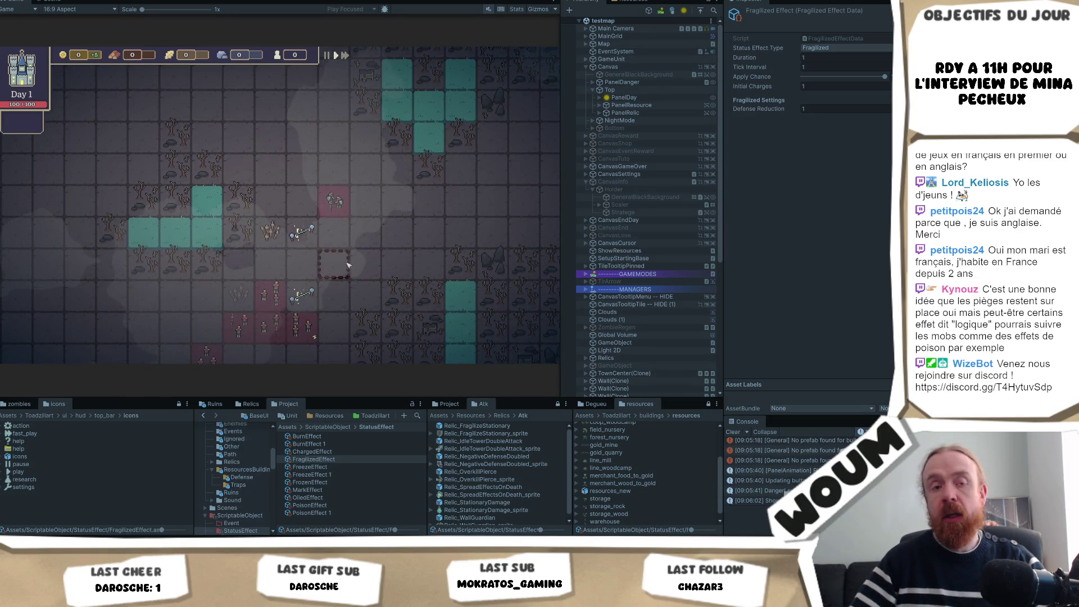
key("a")
key("s")
scroll(344, 274, "down", 1)
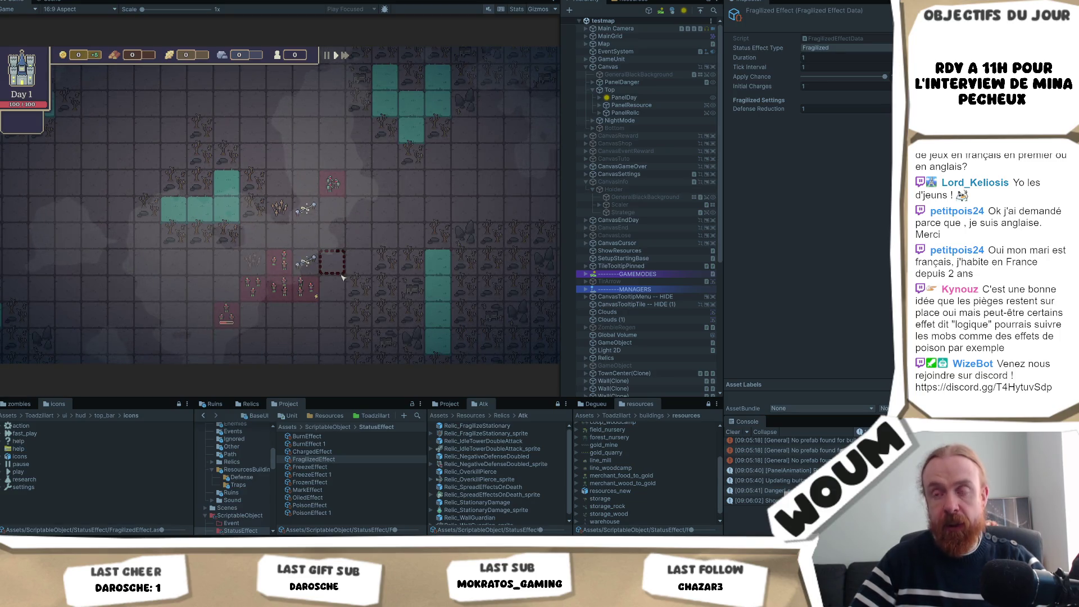
key("a")
key("w")
key("d")
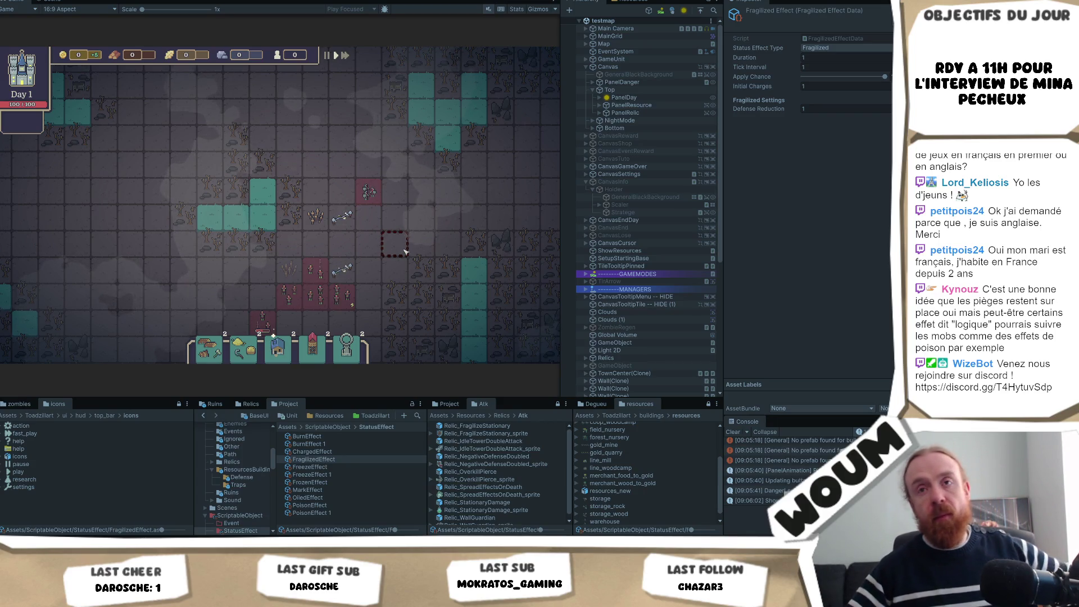
left_click_drag(402, 252, 356, 255)
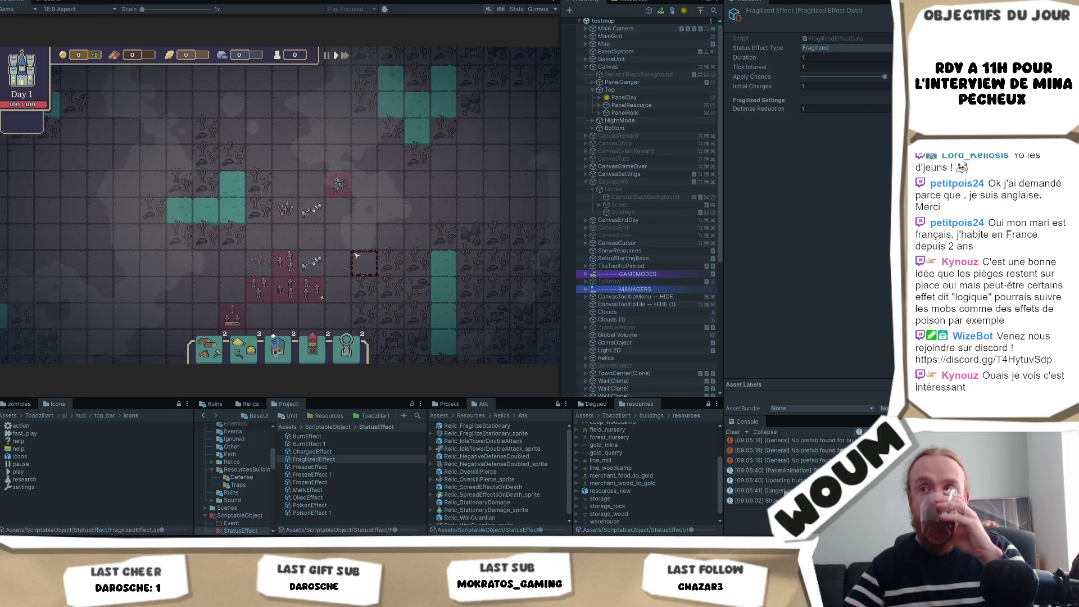
key("w")
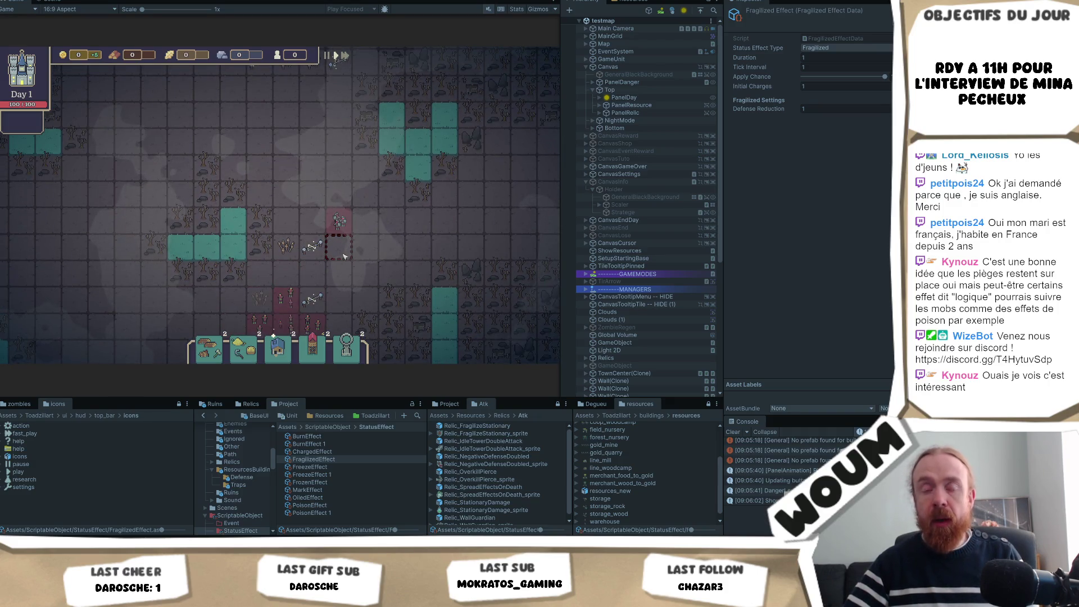
key("w")
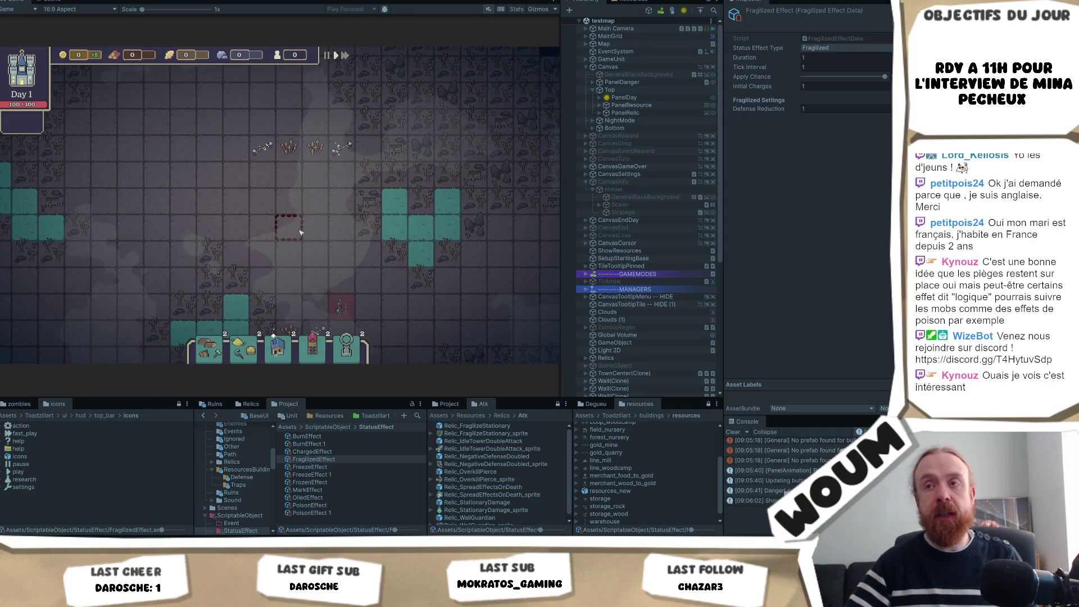
key("s")
mouse_move(343, 245)
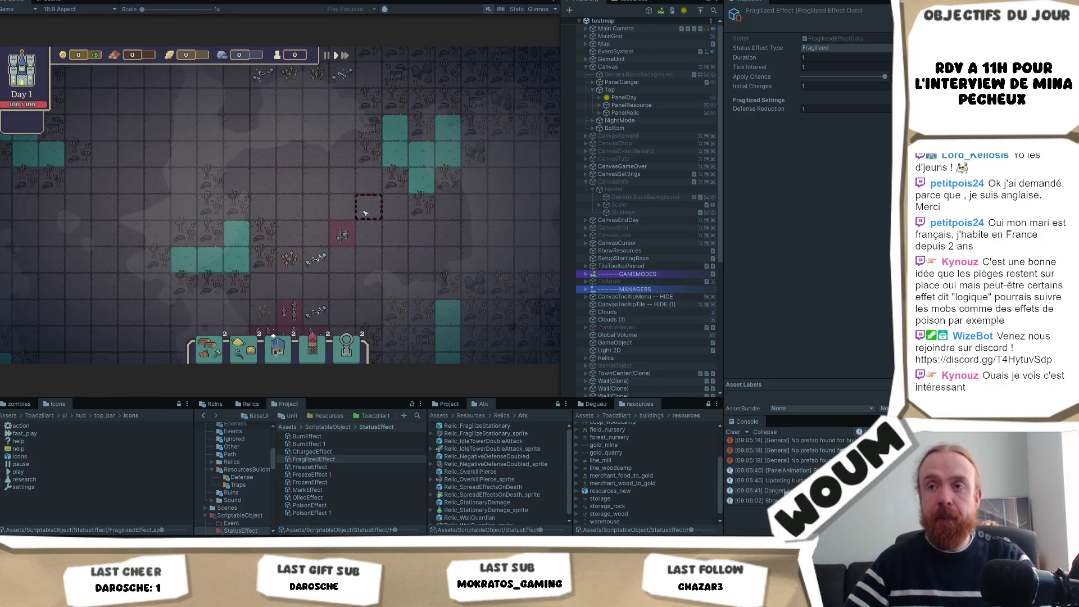
left_click_drag(372, 262, 372, 229)
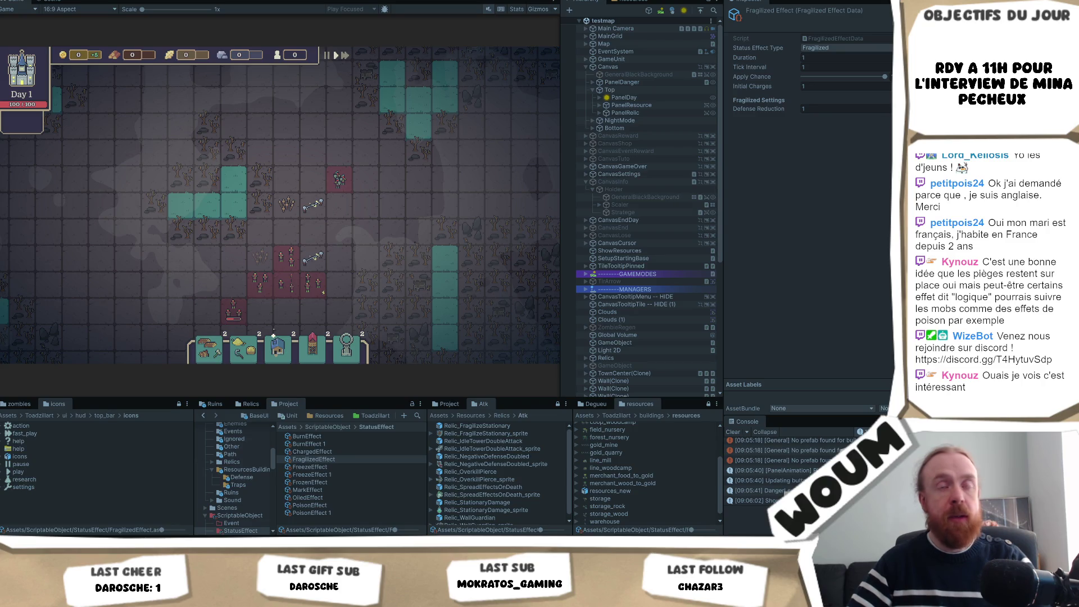
mouse_move(269, 256)
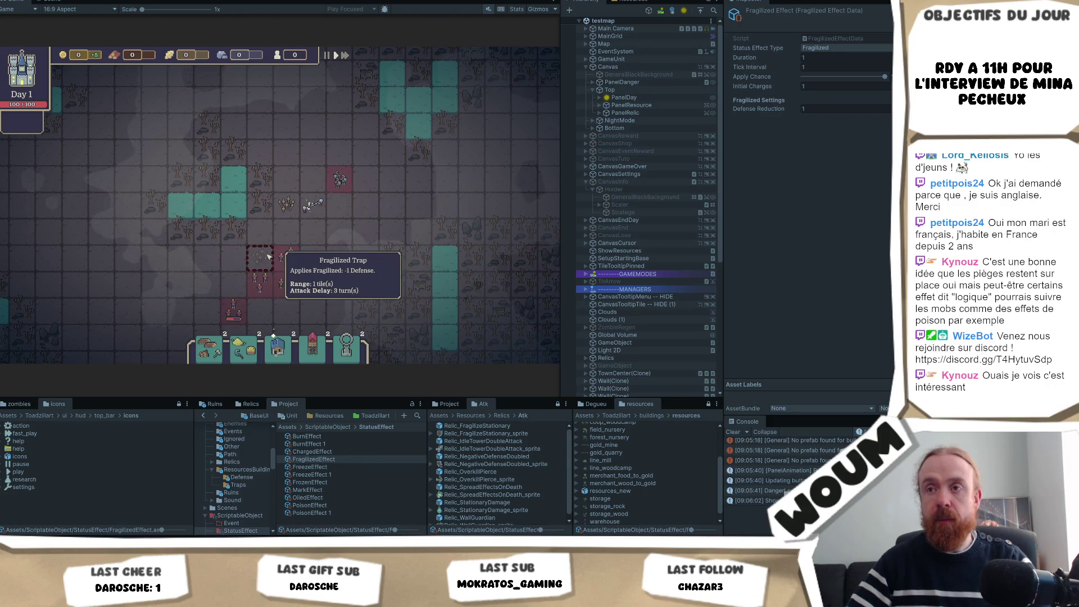
scroll(281, 205, "up", 2)
scroll(323, 238, "down", 2)
mouse_move(253, 273)
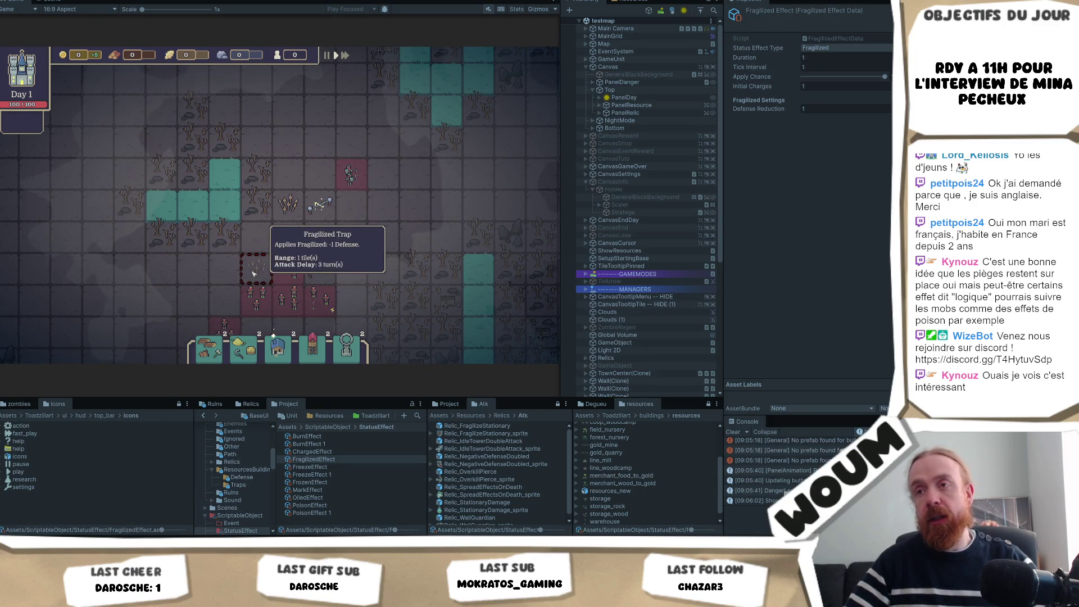
mouse_move(296, 218)
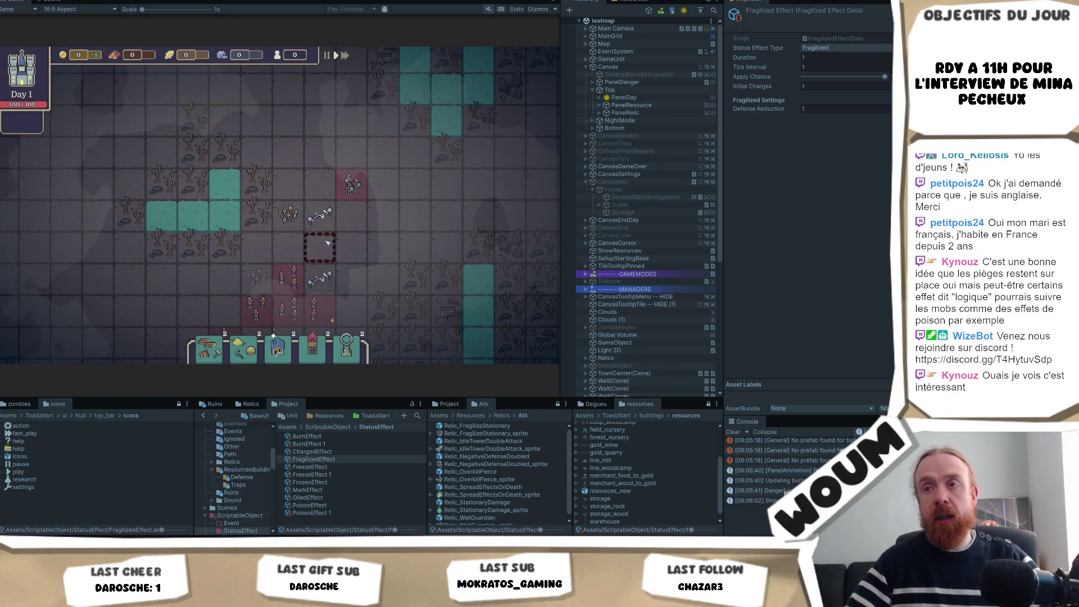
mouse_move(324, 273)
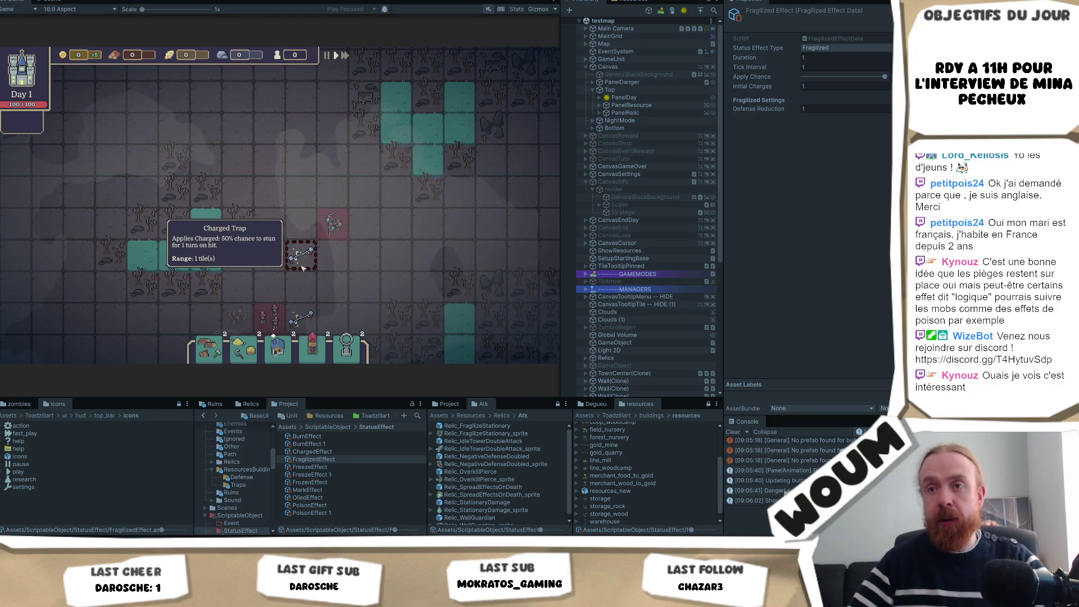
scroll(304, 272, "down", 2)
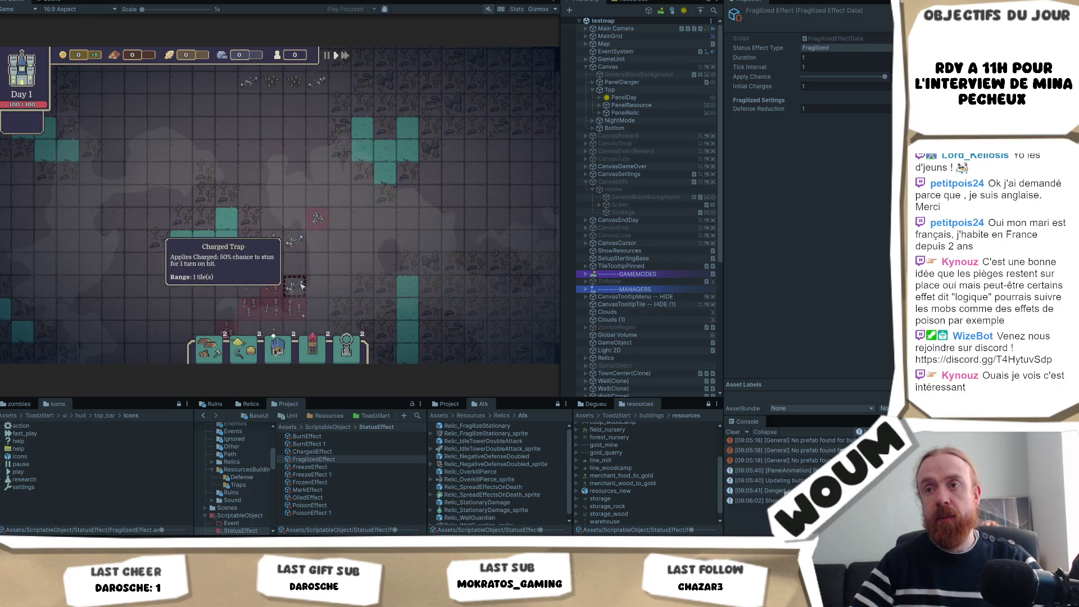
scroll(313, 277, "up", 2)
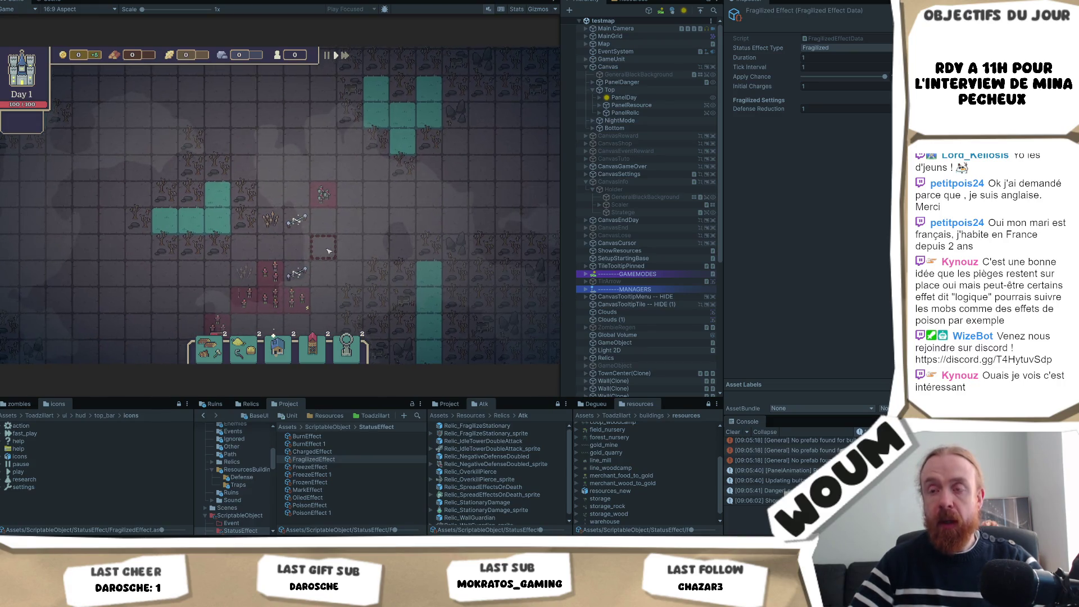
Step: Place an Execution Tower from the card bar onto the teal tile beside the zombies
left_click(312, 349)
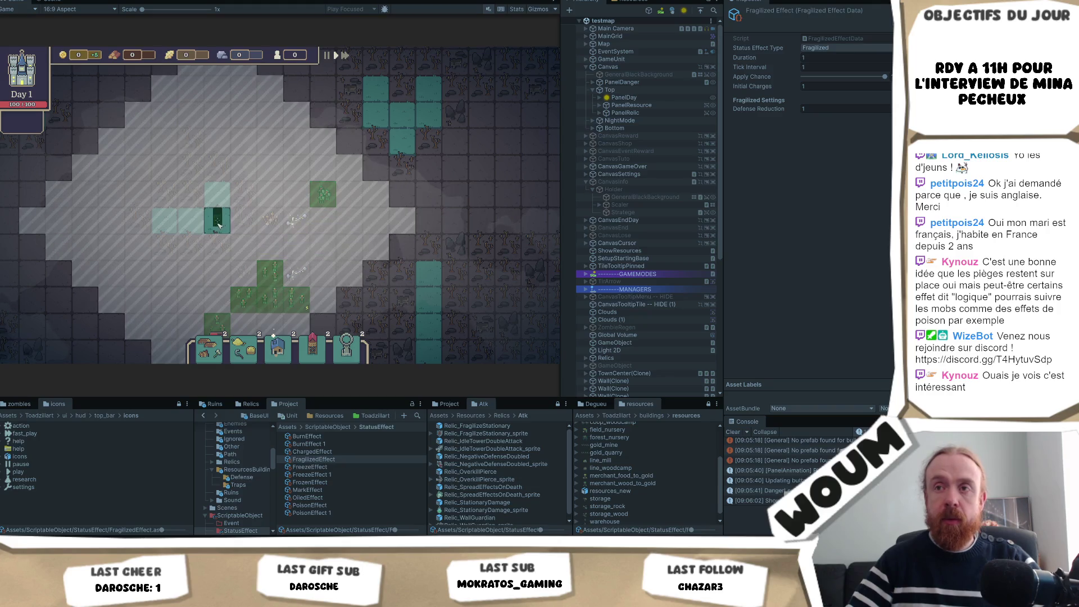
left_click(218, 216)
scroll(281, 225, "up", 2)
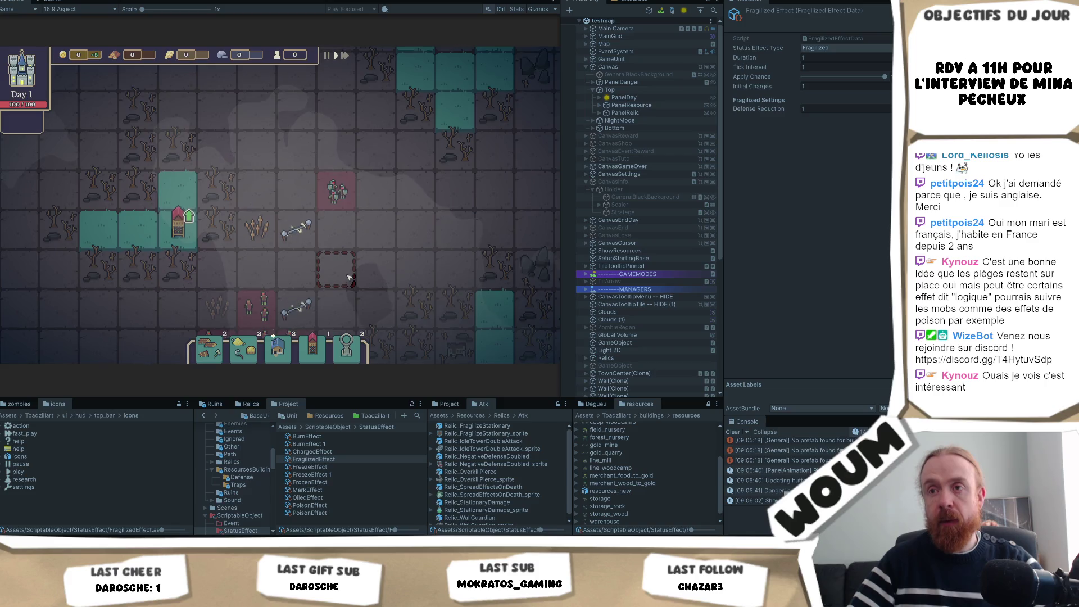
scroll(348, 277, "down", 2)
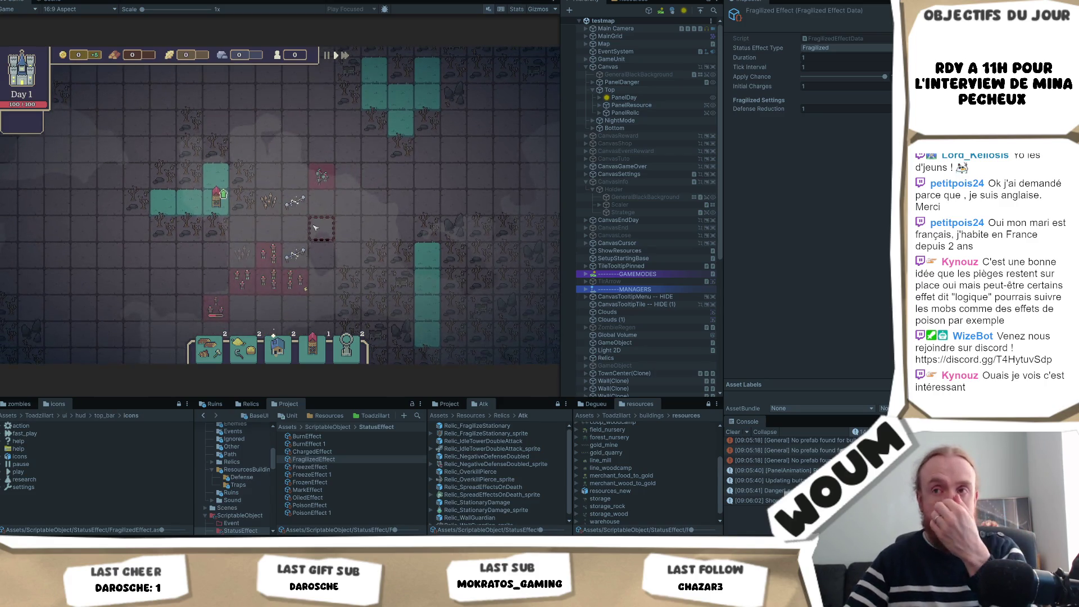
key("w")
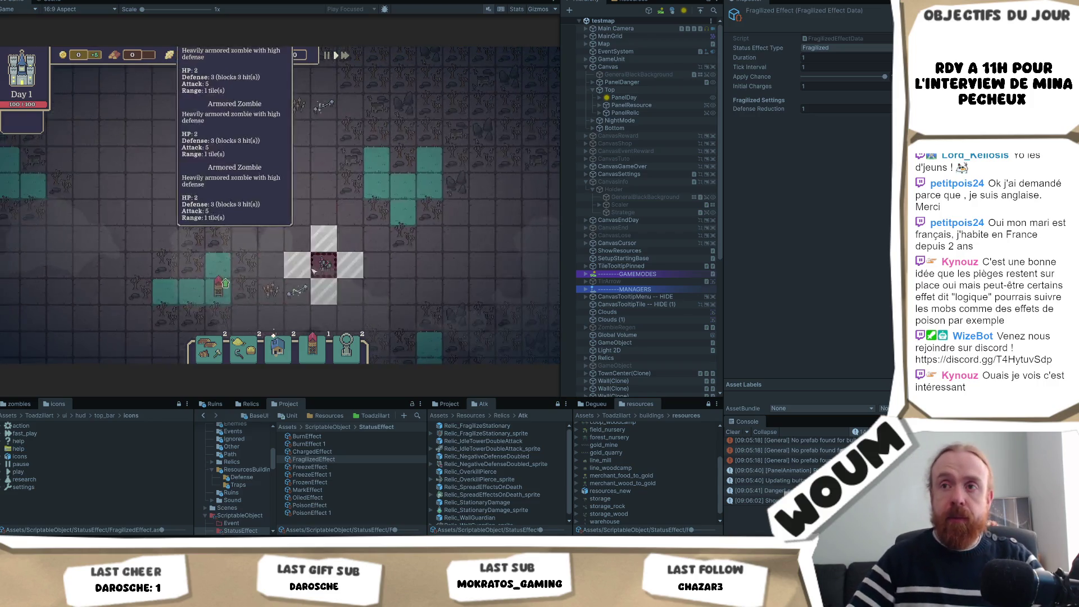
key("s")
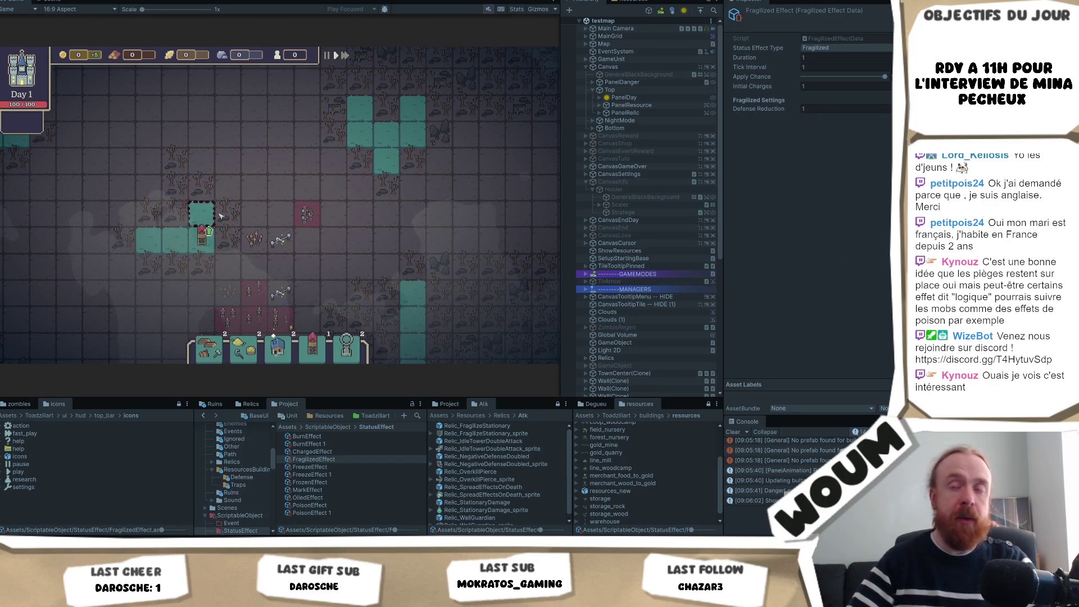
left_click_drag(327, 270, 332, 236)
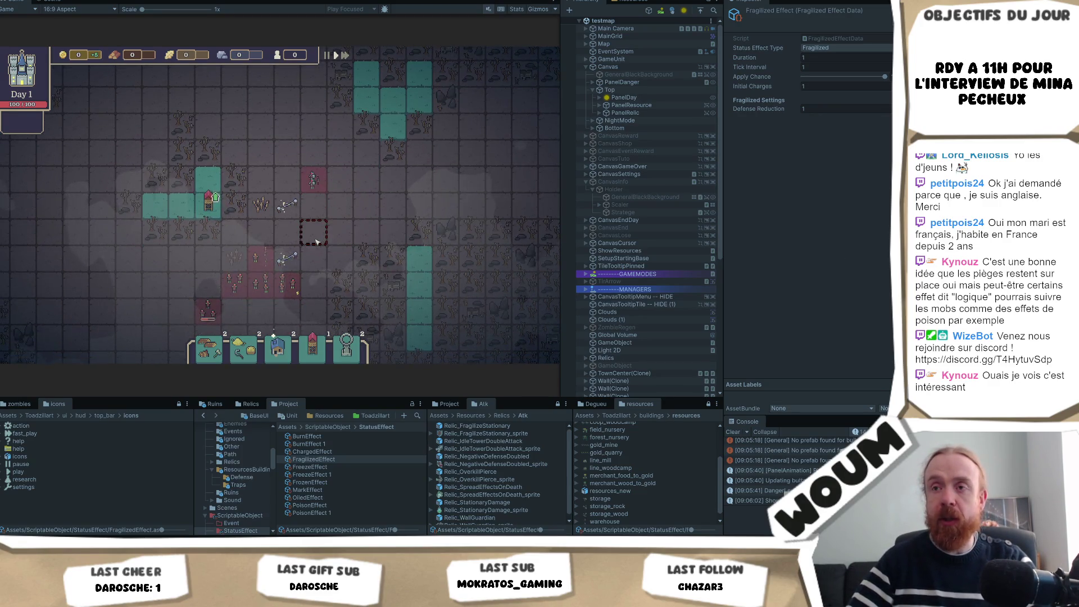
scroll(290, 235, "up", 1)
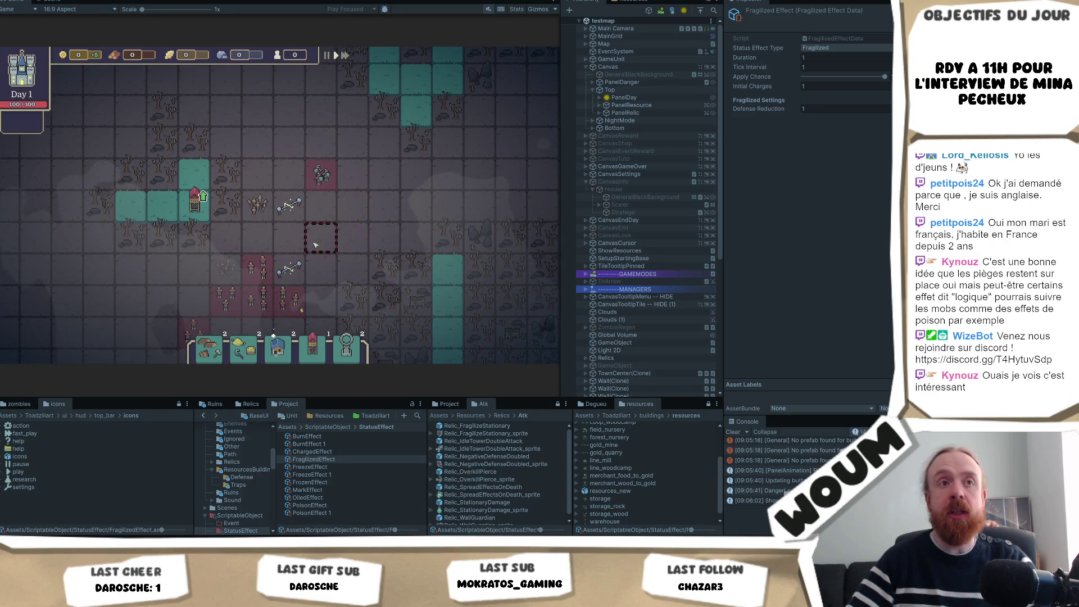
mouse_move(297, 272)
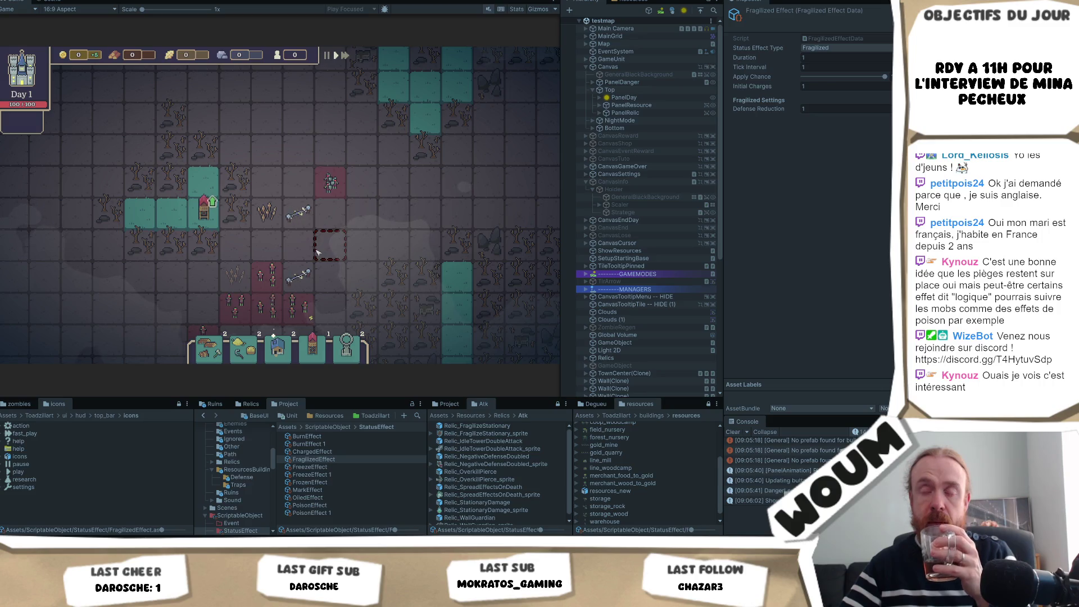
left_click_drag(331, 241, 331, 253)
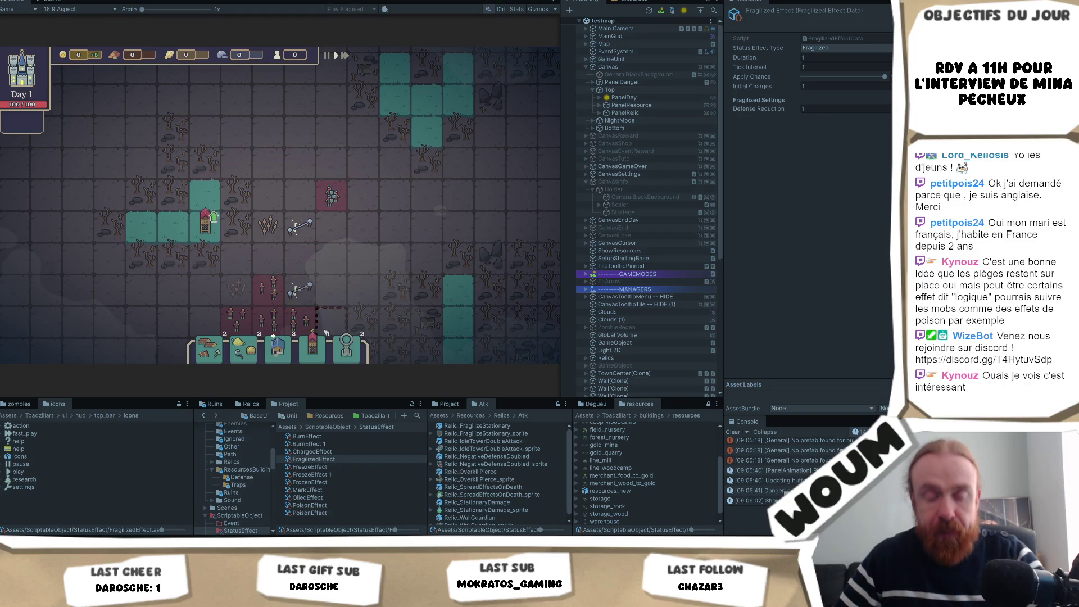
scroll(368, 235, "down", 3)
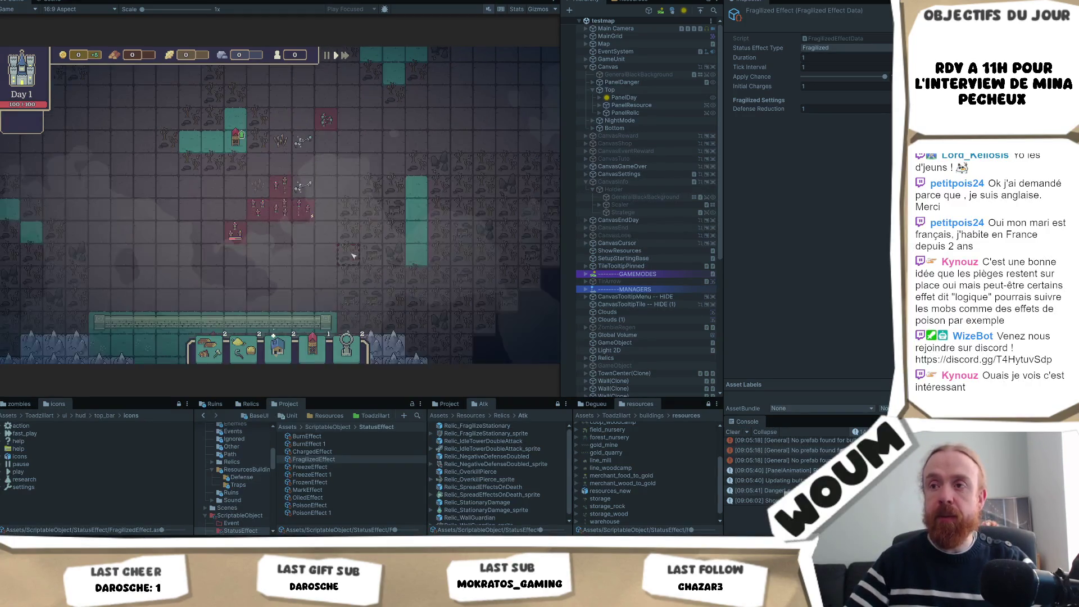
left_click(345, 349)
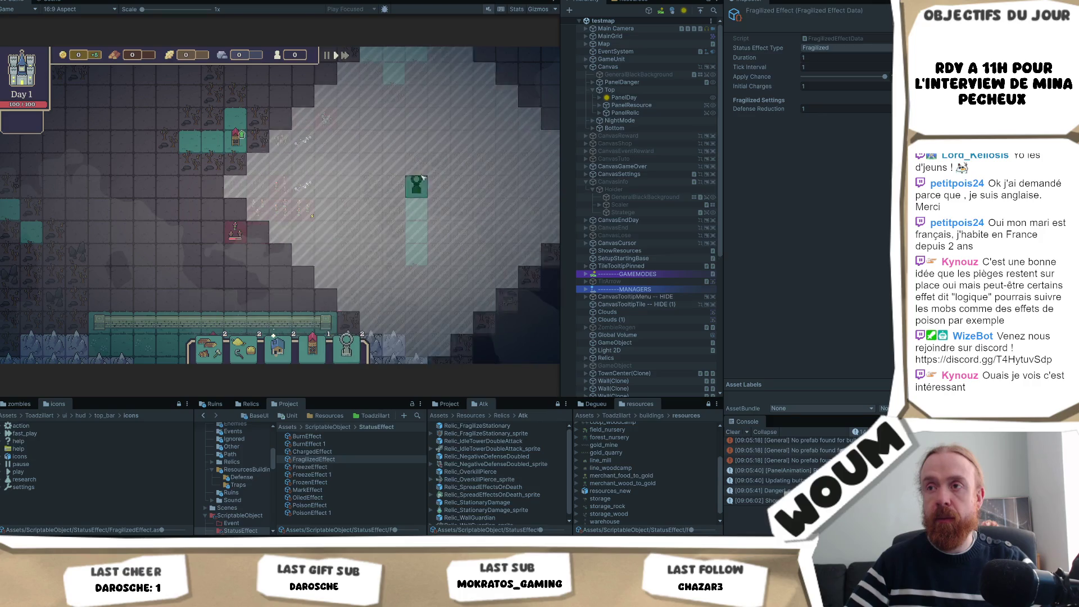
mouse_move(353, 352)
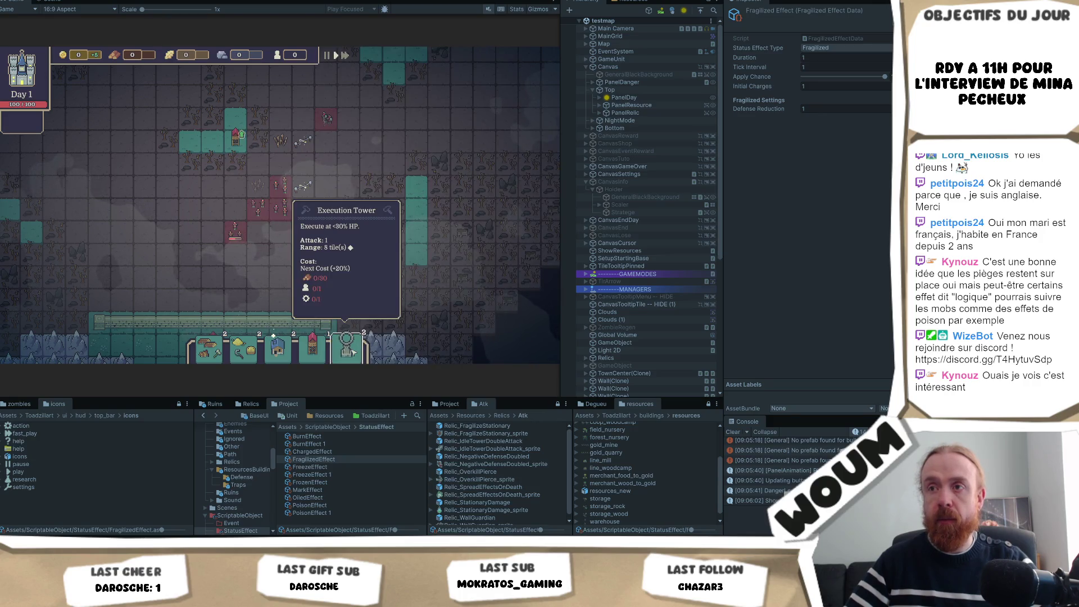
key("w")
key("a")
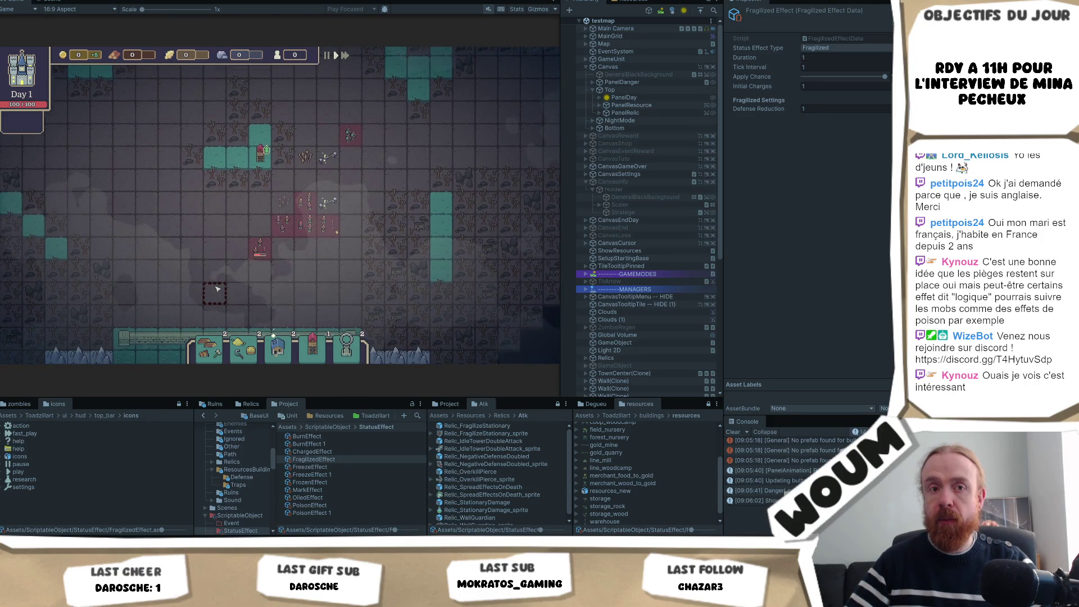
key("s")
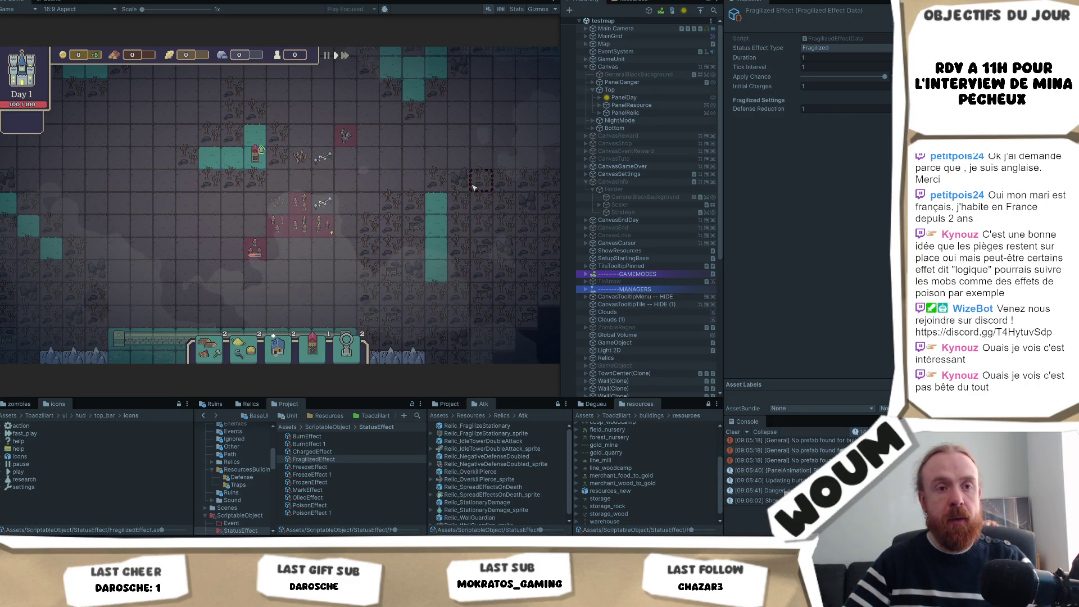
mouse_move(294, 235)
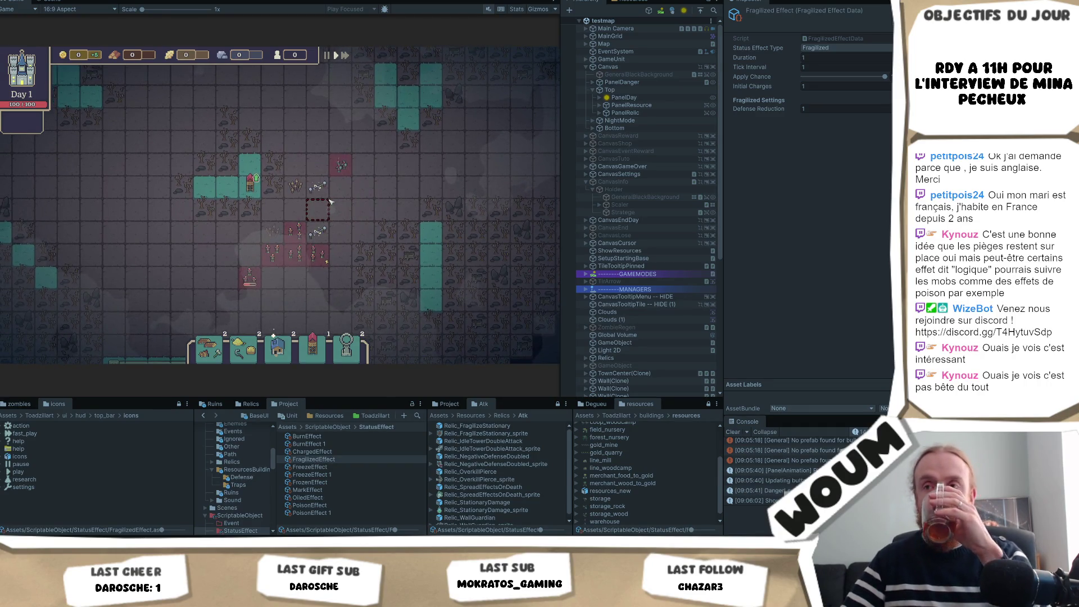
mouse_move(297, 187)
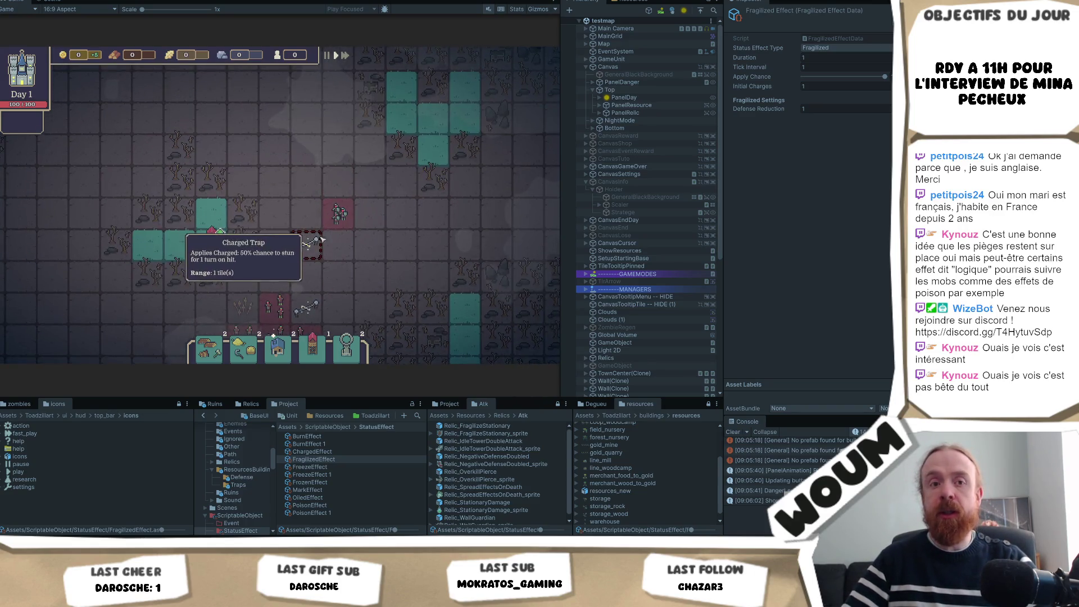
scroll(322, 240, "up", 1)
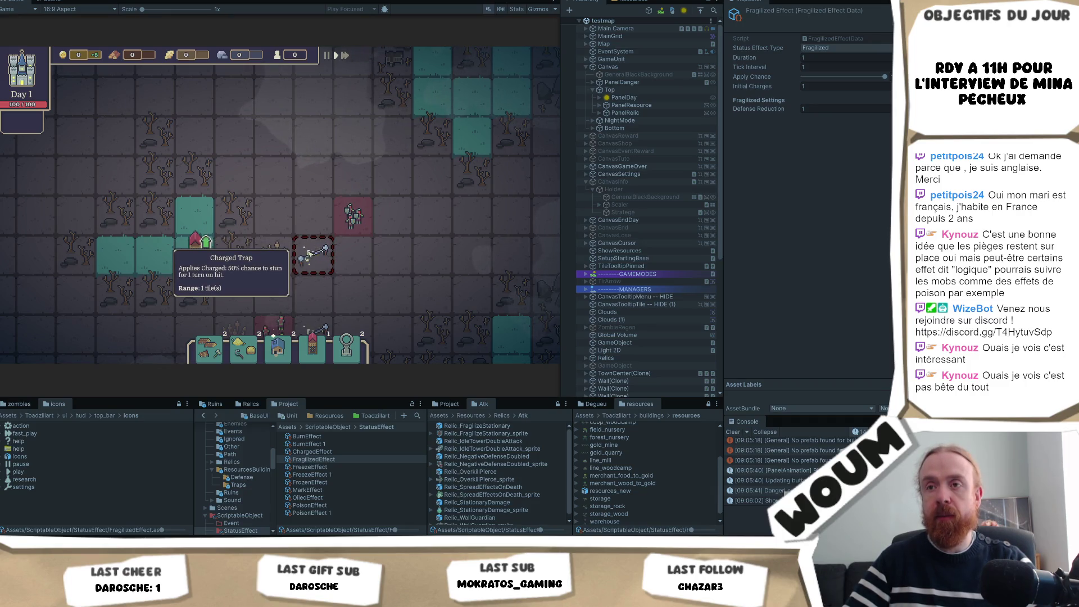
scroll(309, 254, "down", 1)
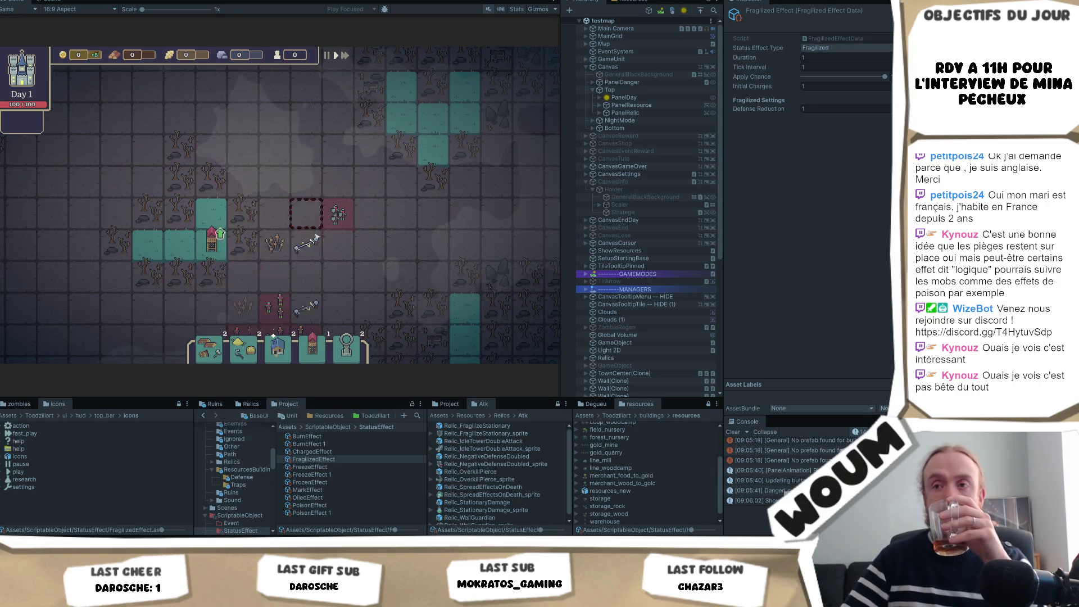
scroll(321, 240, "up", 5)
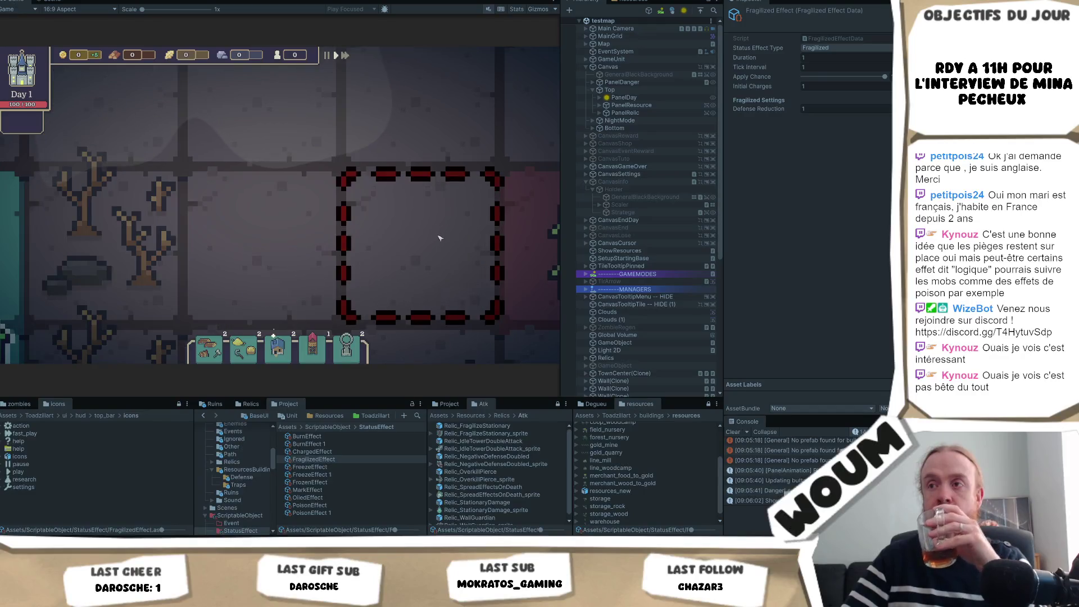
scroll(371, 229, "down", 3)
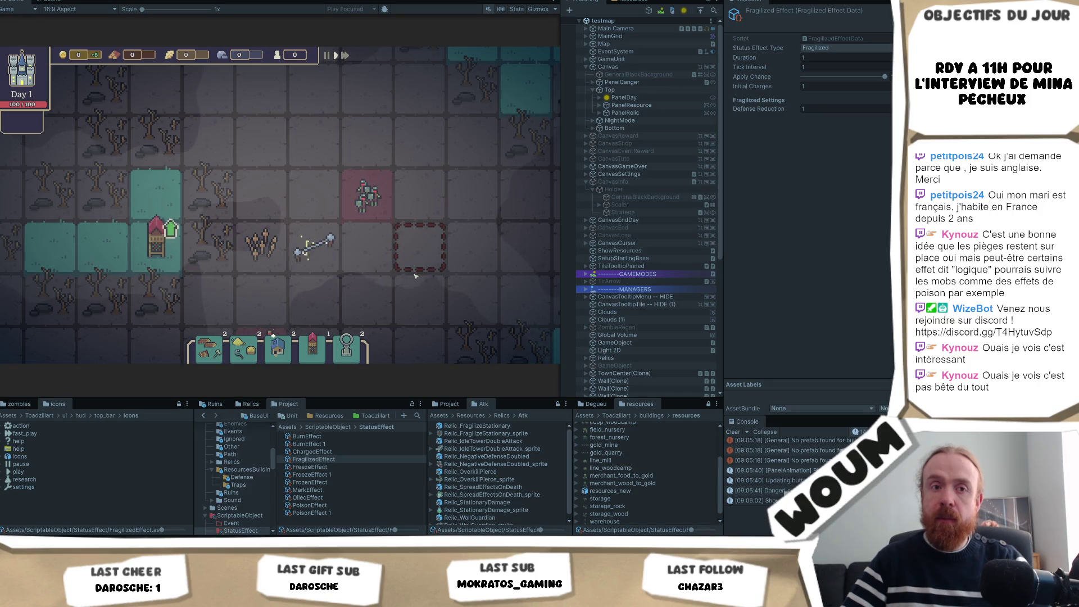
key("d")
key("a")
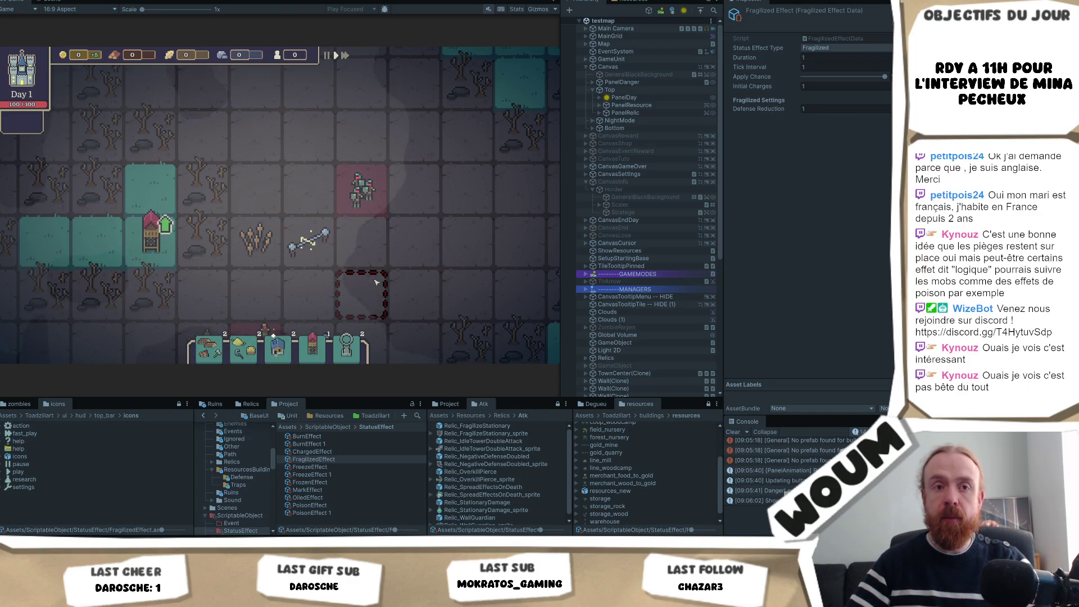
mouse_move(295, 245)
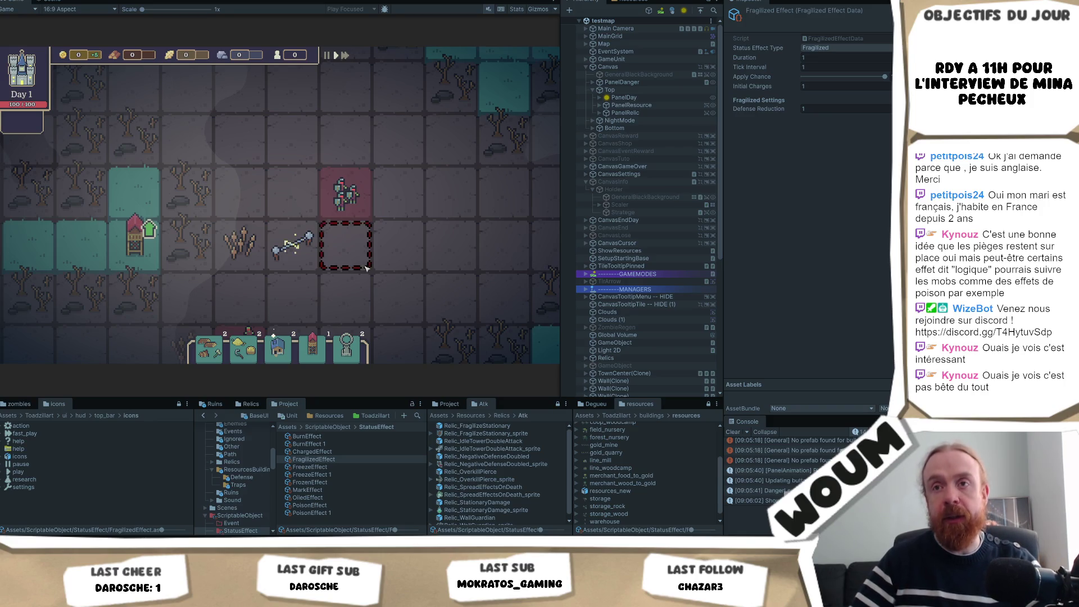
scroll(355, 259, "down", 2)
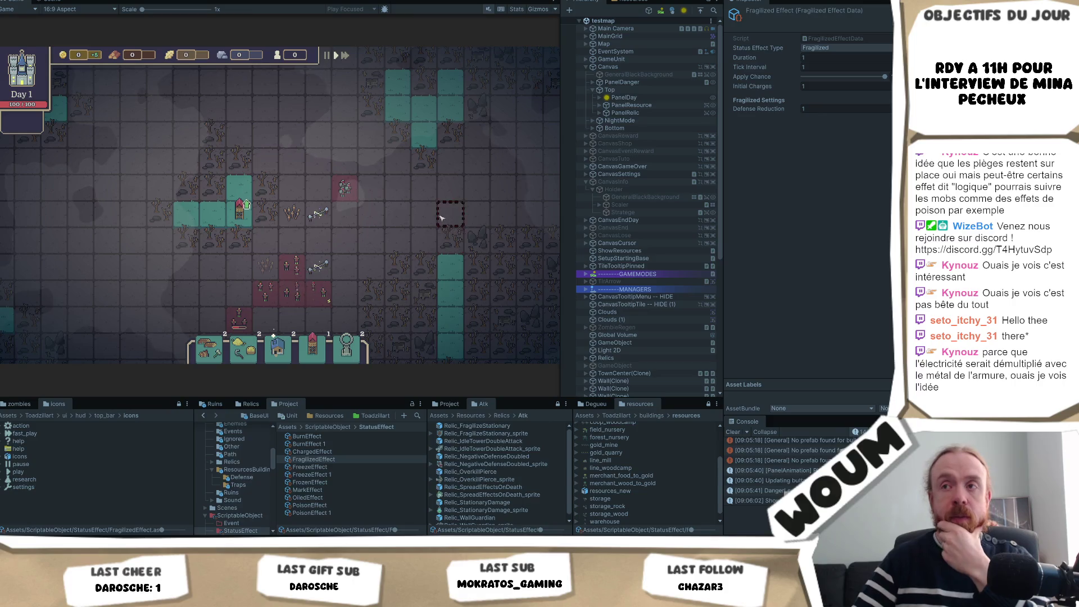
left_click_drag(439, 216, 427, 220)
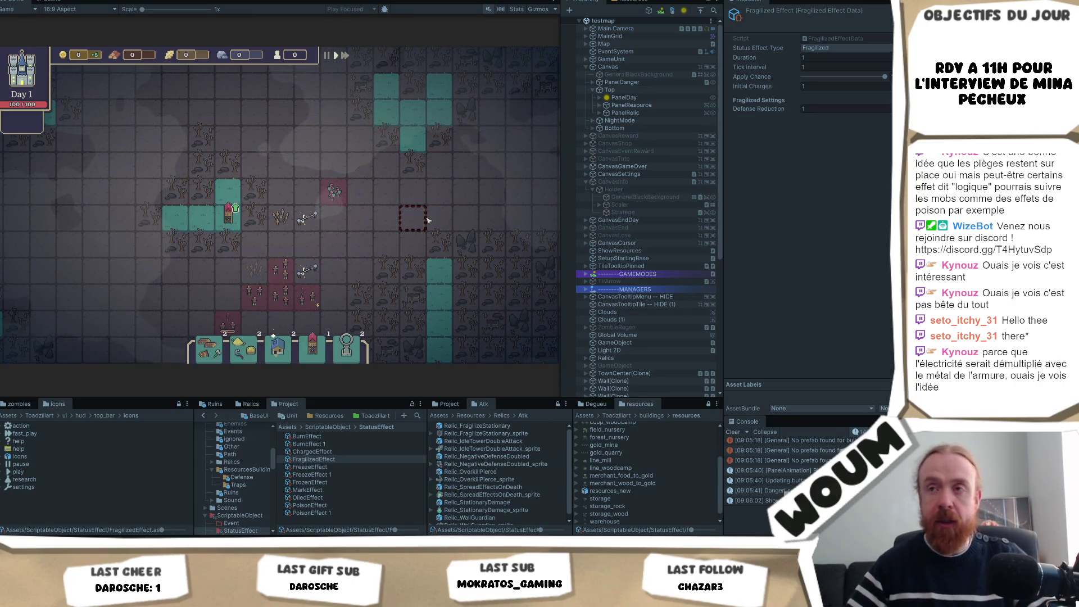
scroll(335, 222, "up", 2)
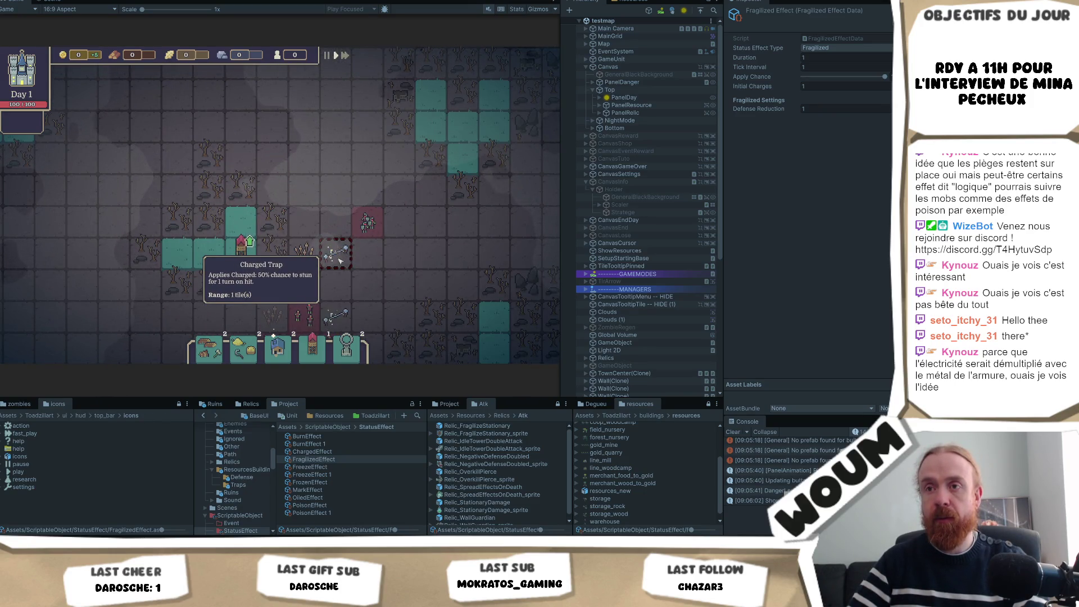
key("s")
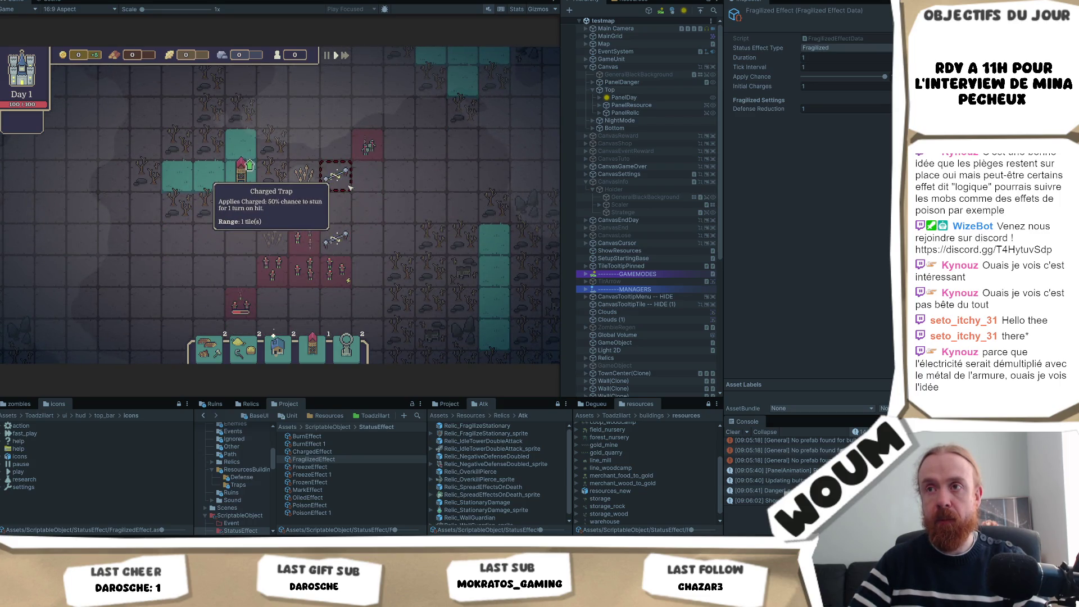
key("w")
key("d")
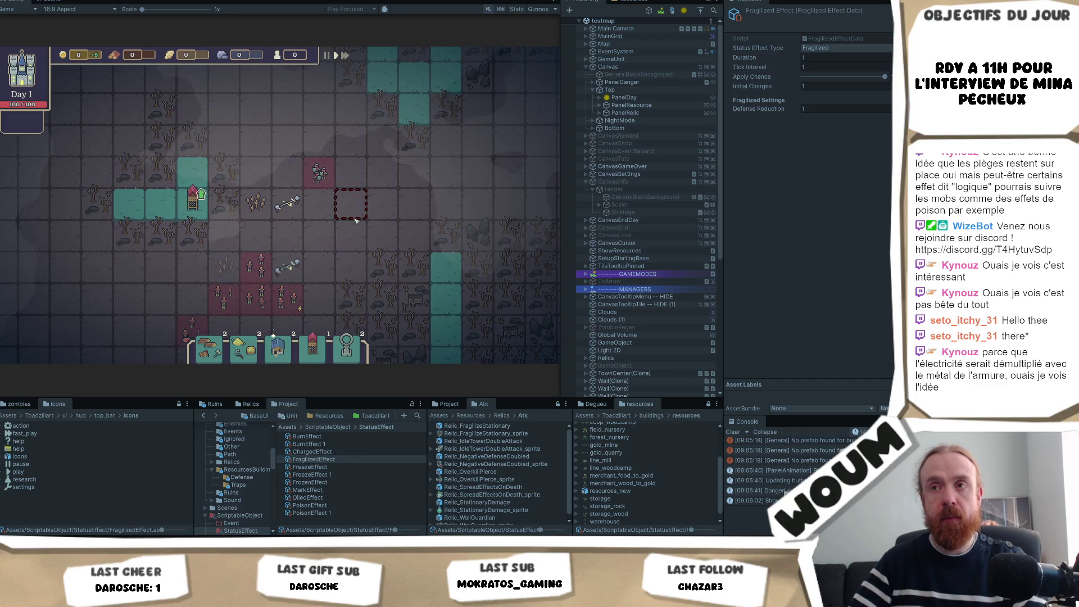
key("a")
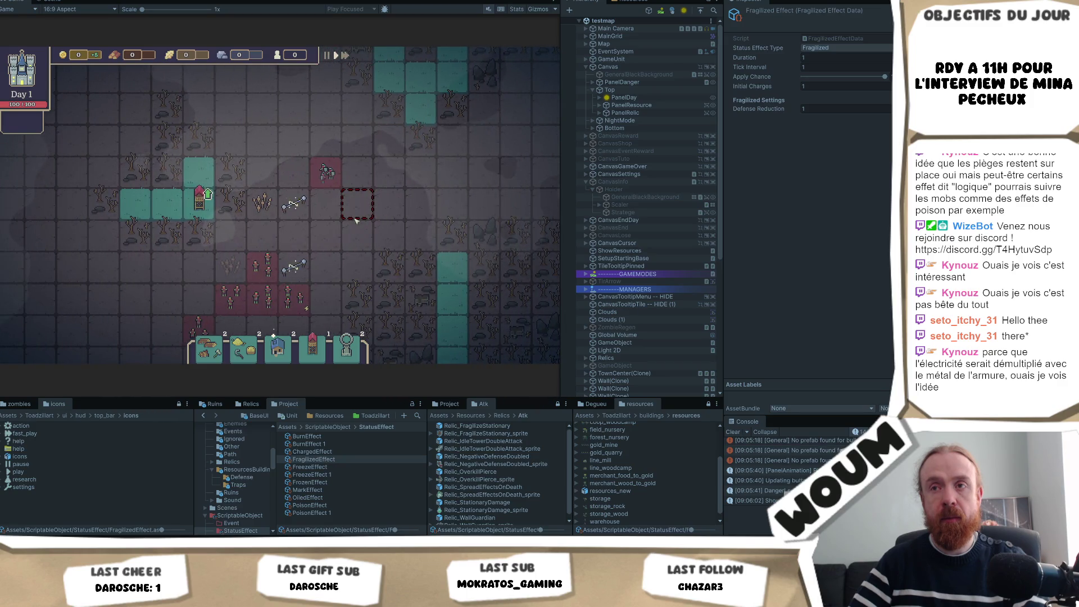
key("w")
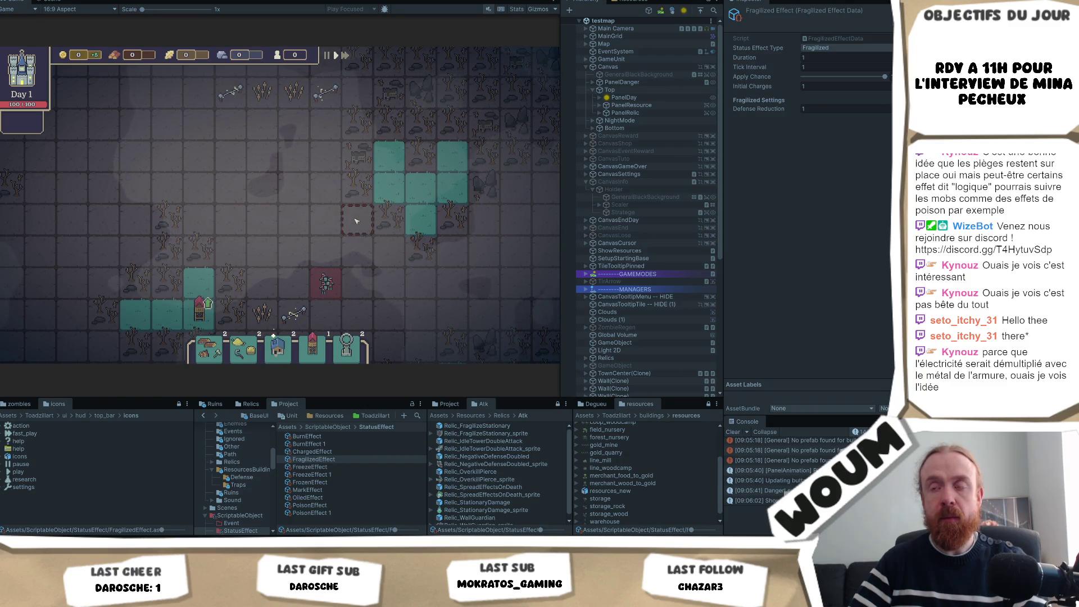
key("s")
mouse_move(282, 239)
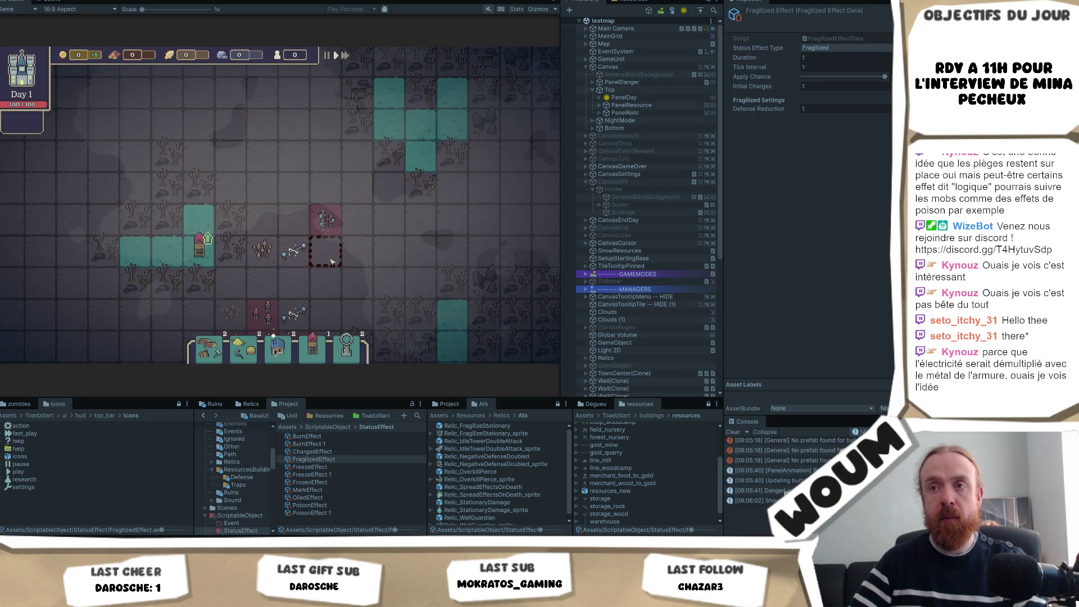
key("d")
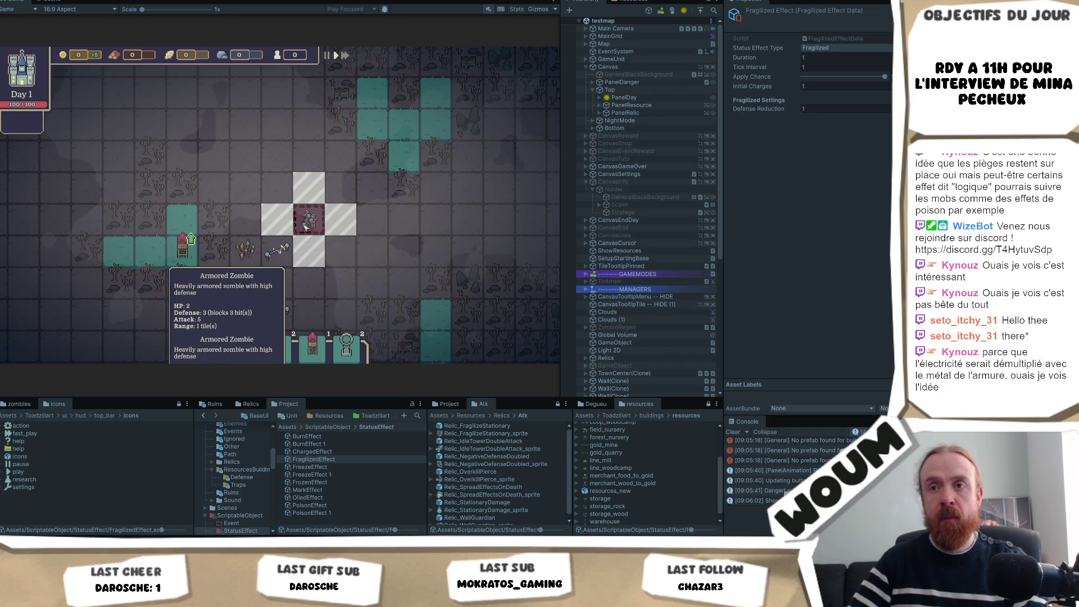
mouse_move(281, 266)
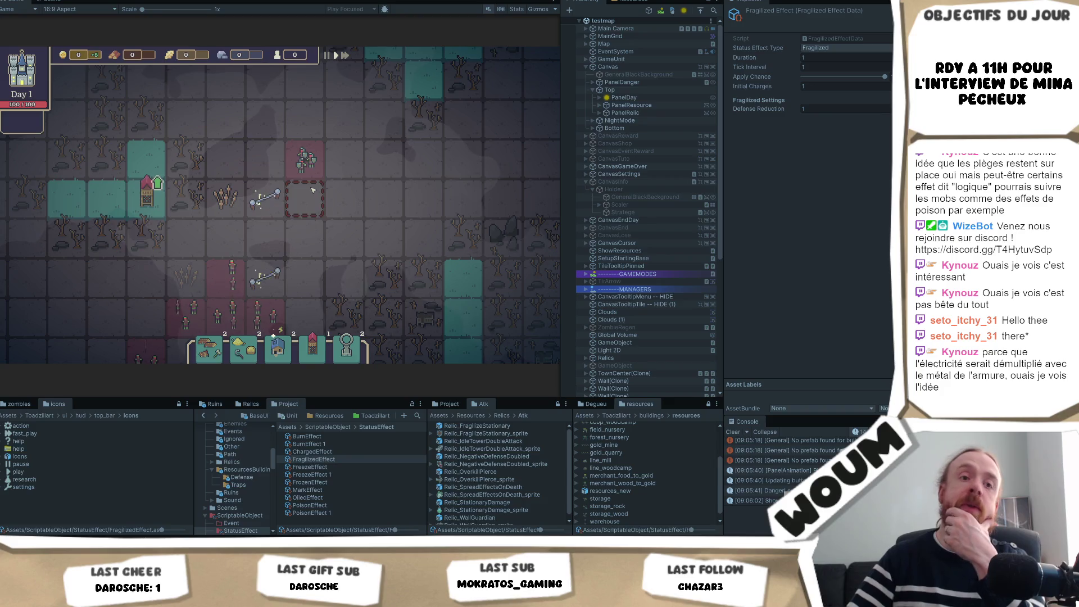
mouse_move(271, 193)
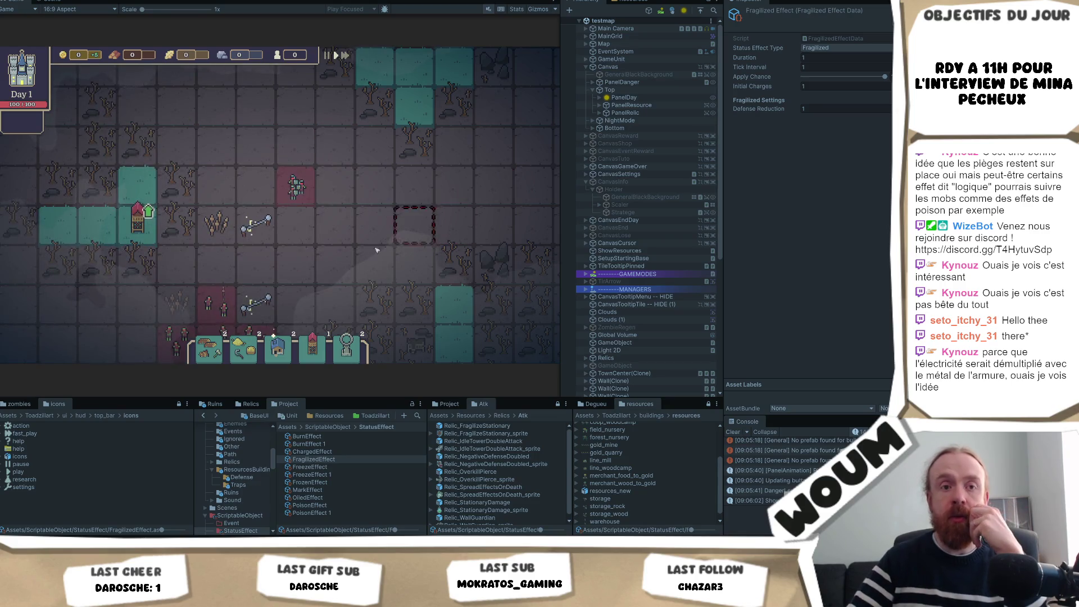
key("a")
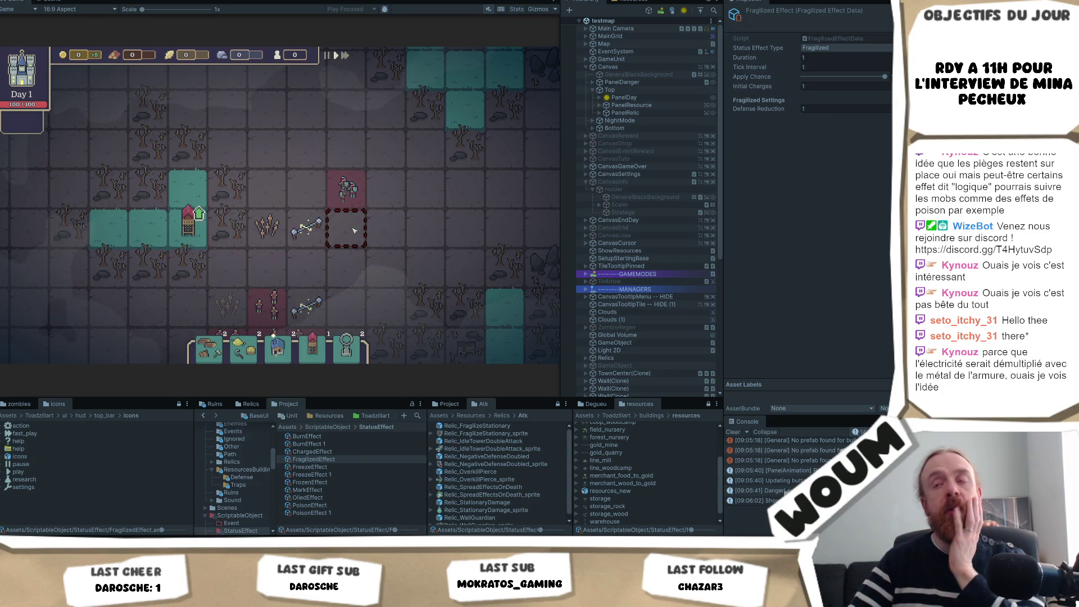
mouse_move(328, 231)
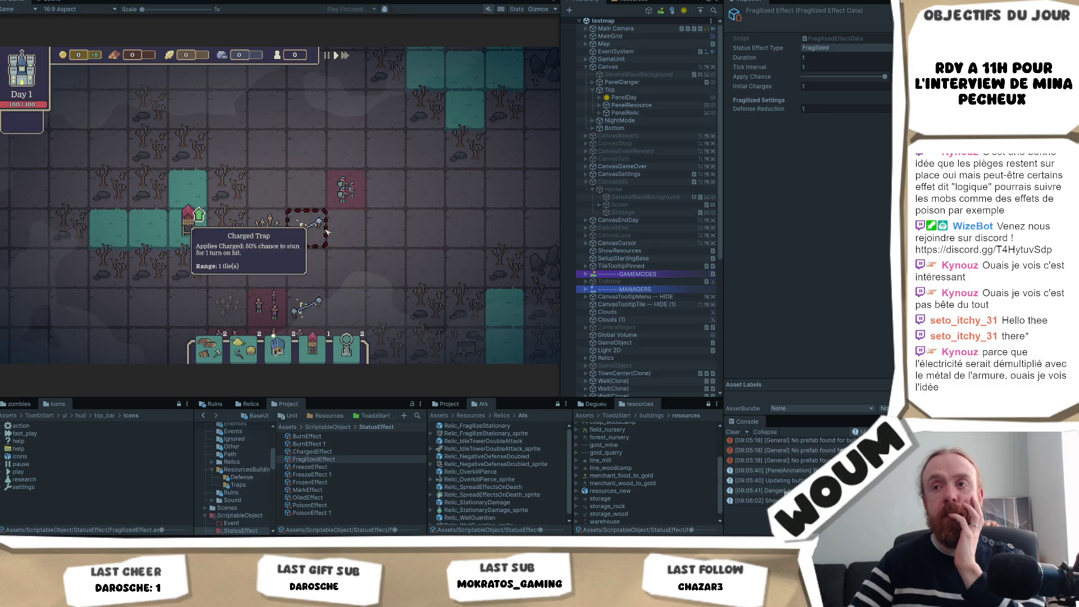
scroll(318, 199, "up", 2)
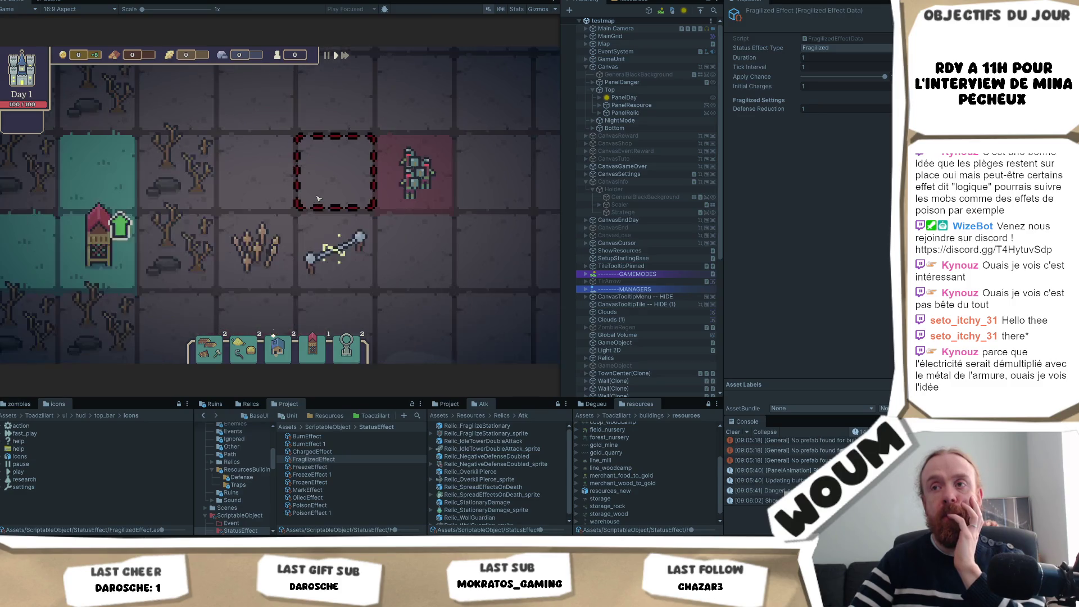
scroll(318, 199, "down", 2)
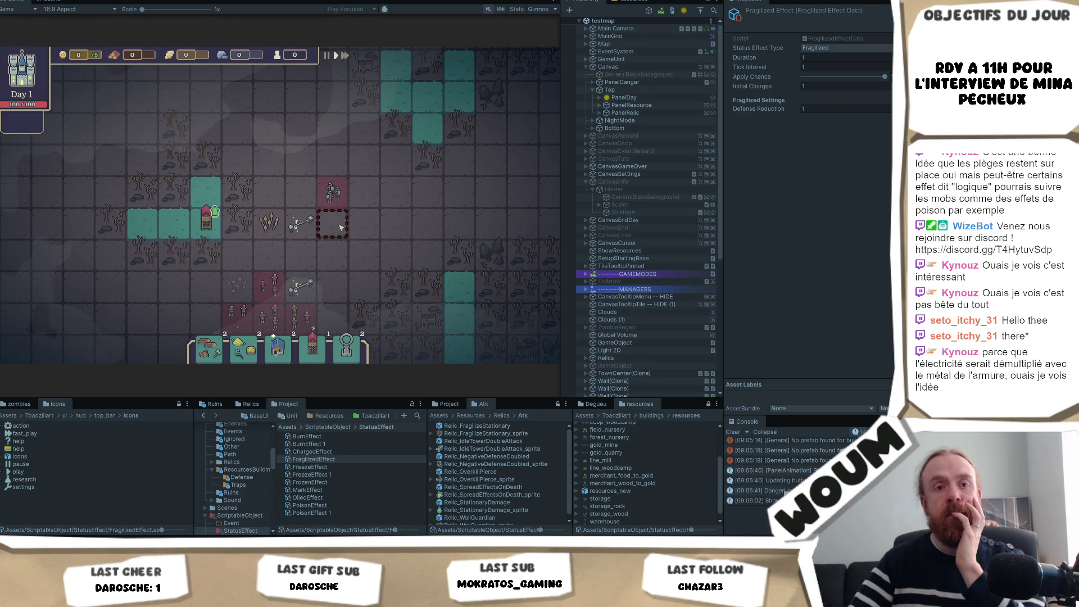
key("d")
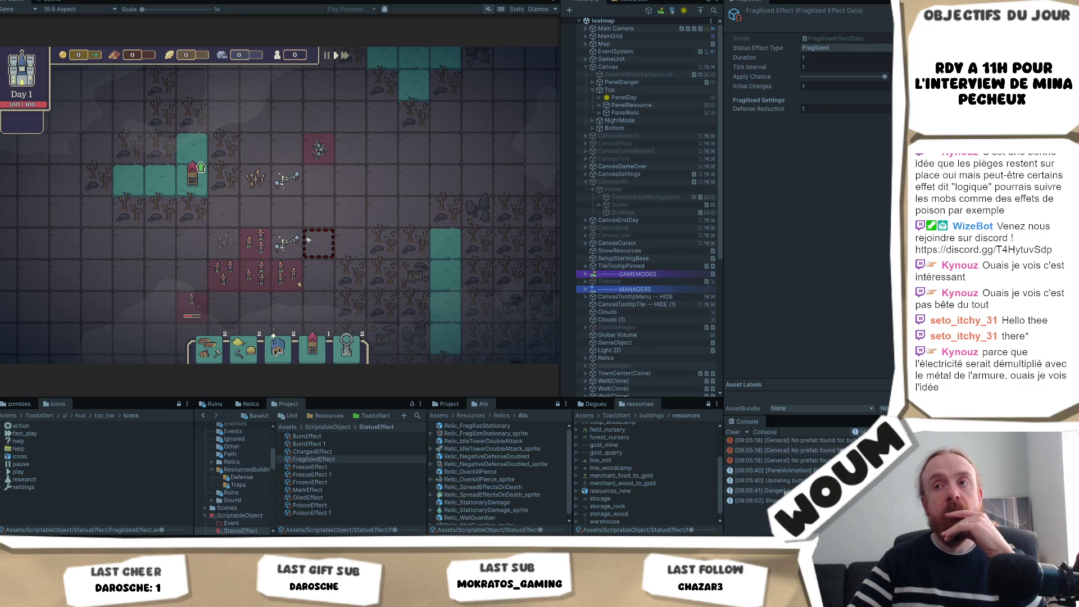
left_click_drag(321, 216, 312, 224)
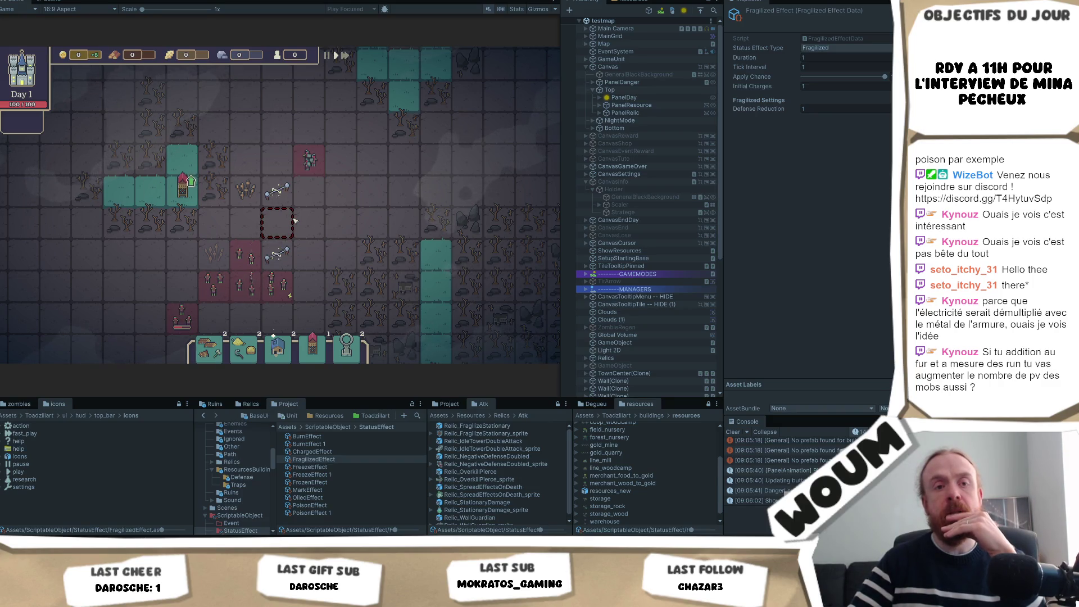
key("w")
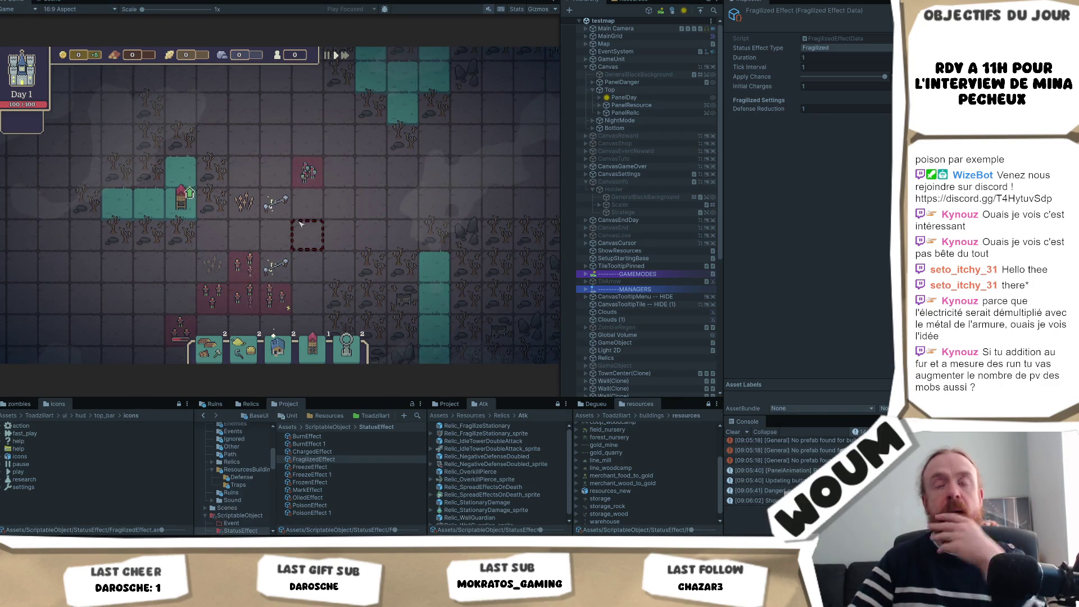
key("a")
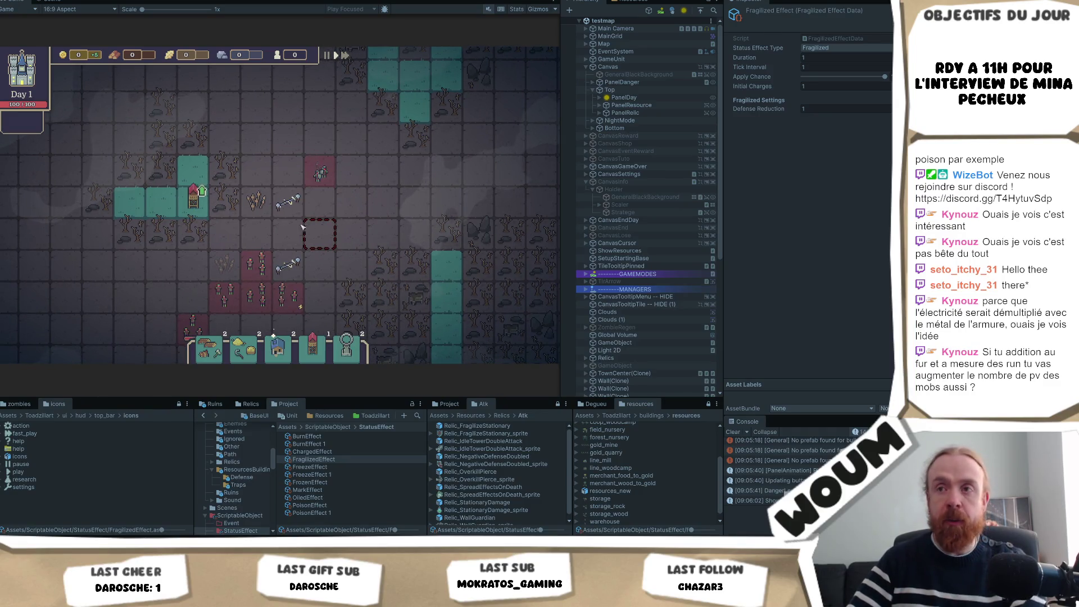
key("w")
key("d")
key("w")
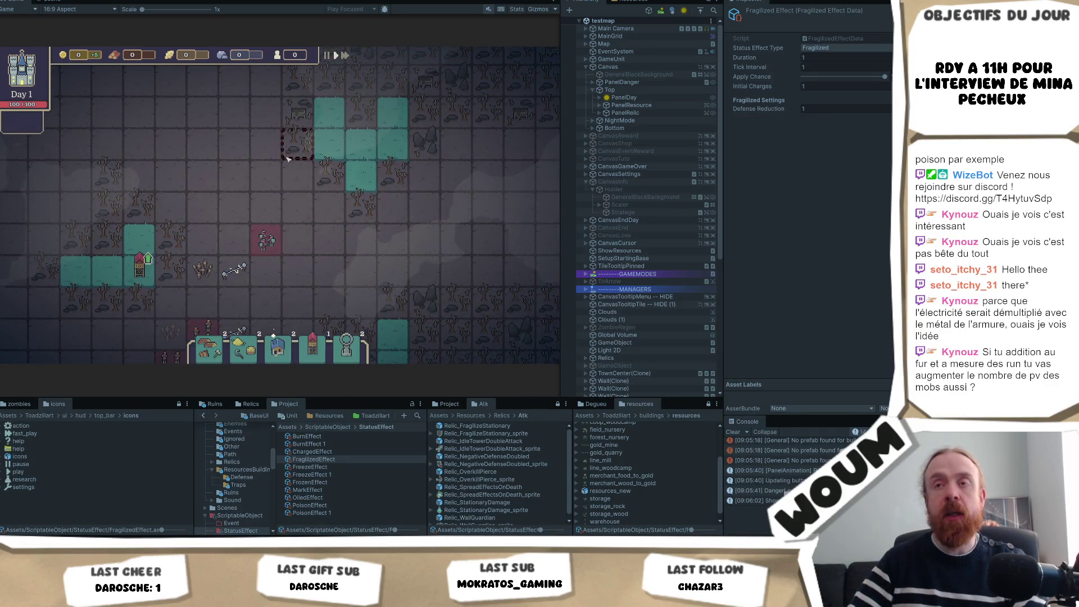
key("a")
key("s")
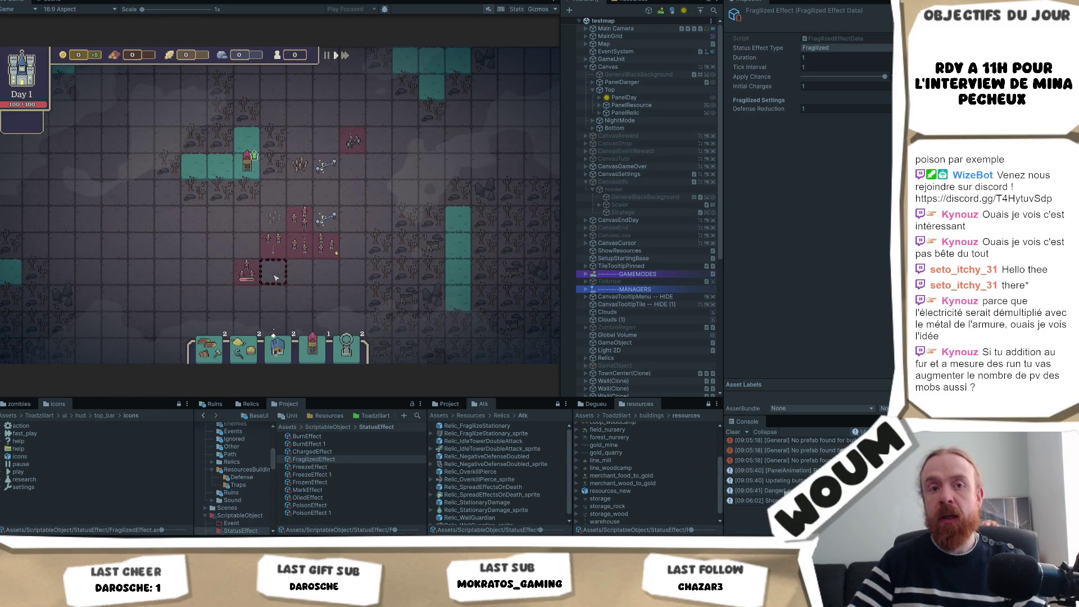
key("a")
key("d")
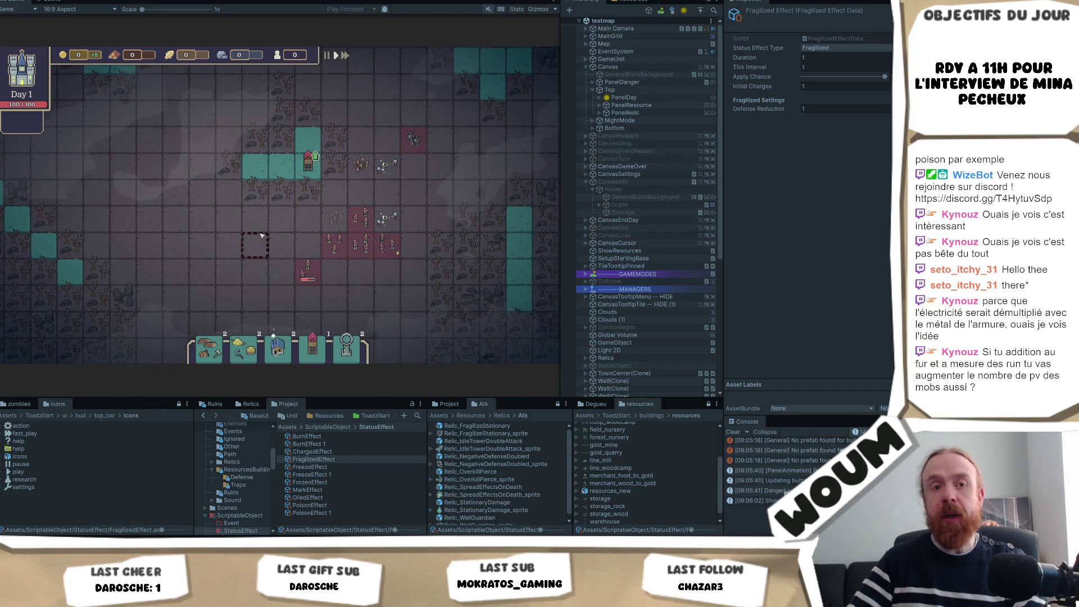
key("d")
key("w")
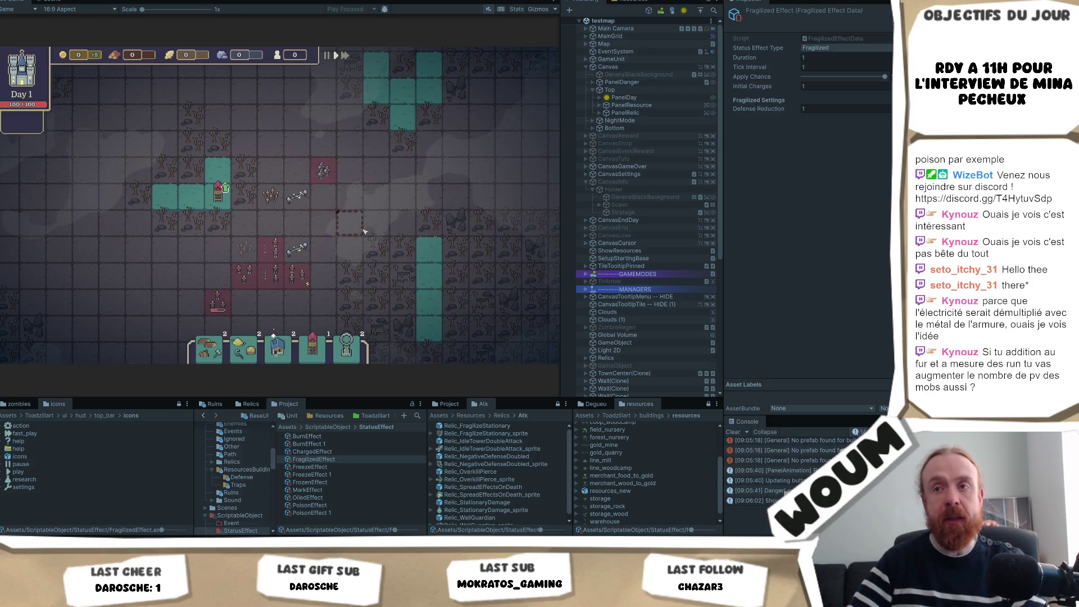
key("s")
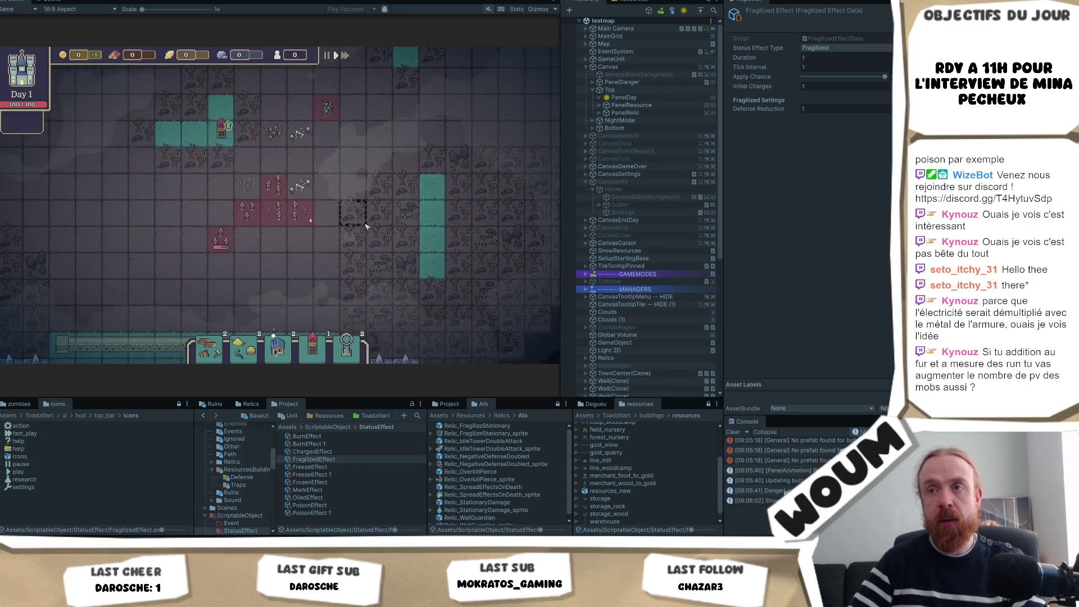
key("a")
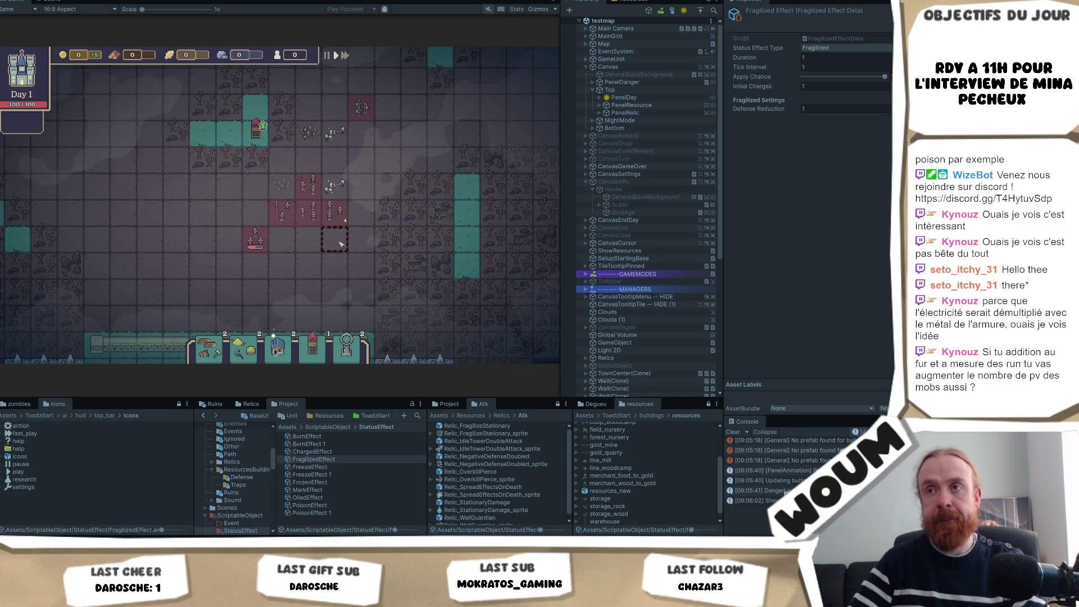
key("a")
key("d")
mouse_move(335, 219)
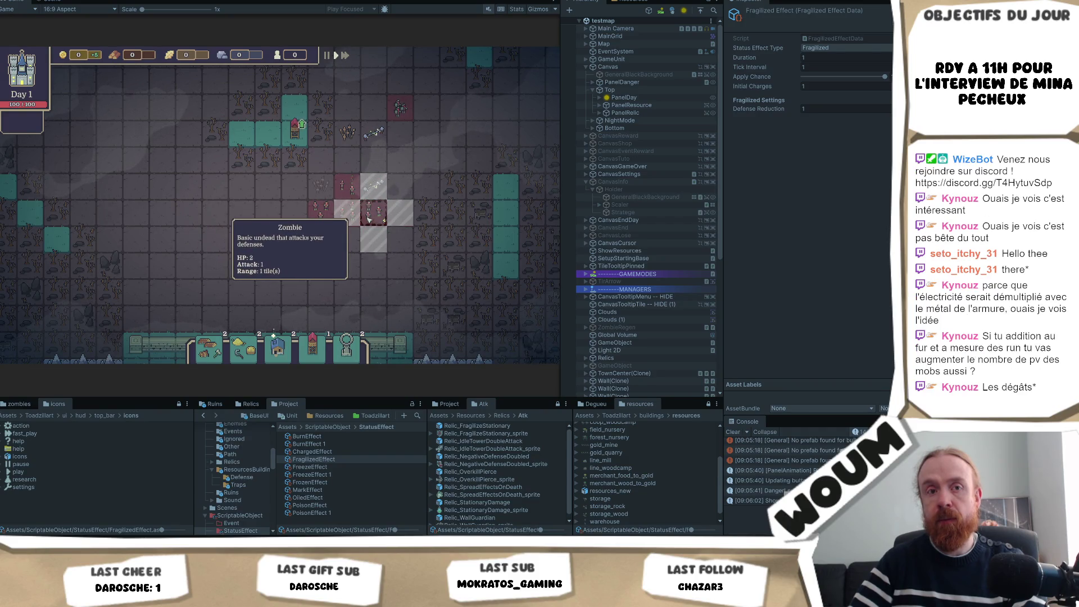
key("w")
key("d")
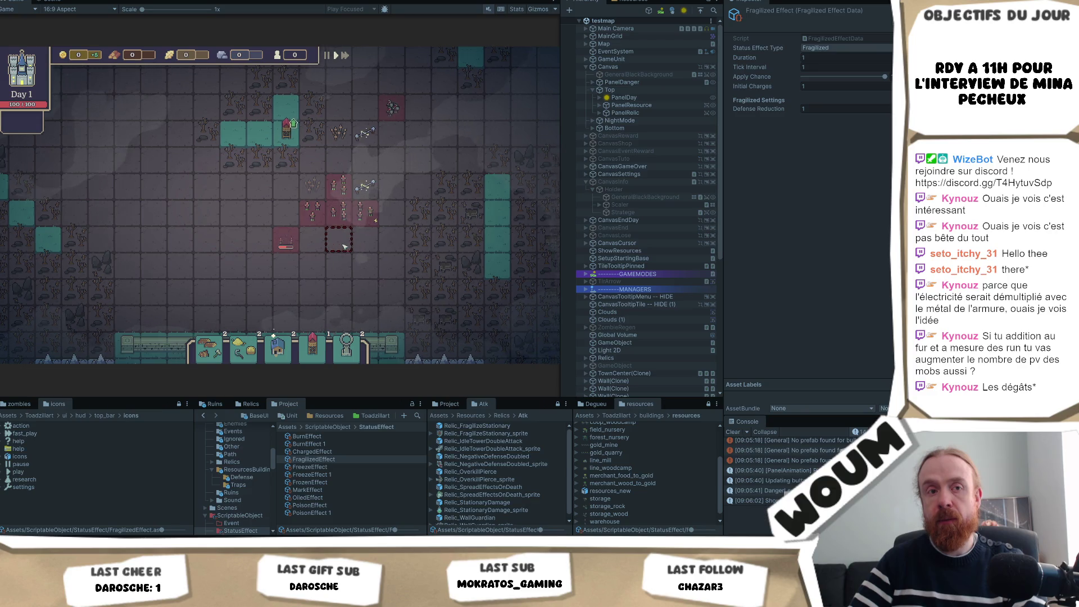
key("w")
key("a")
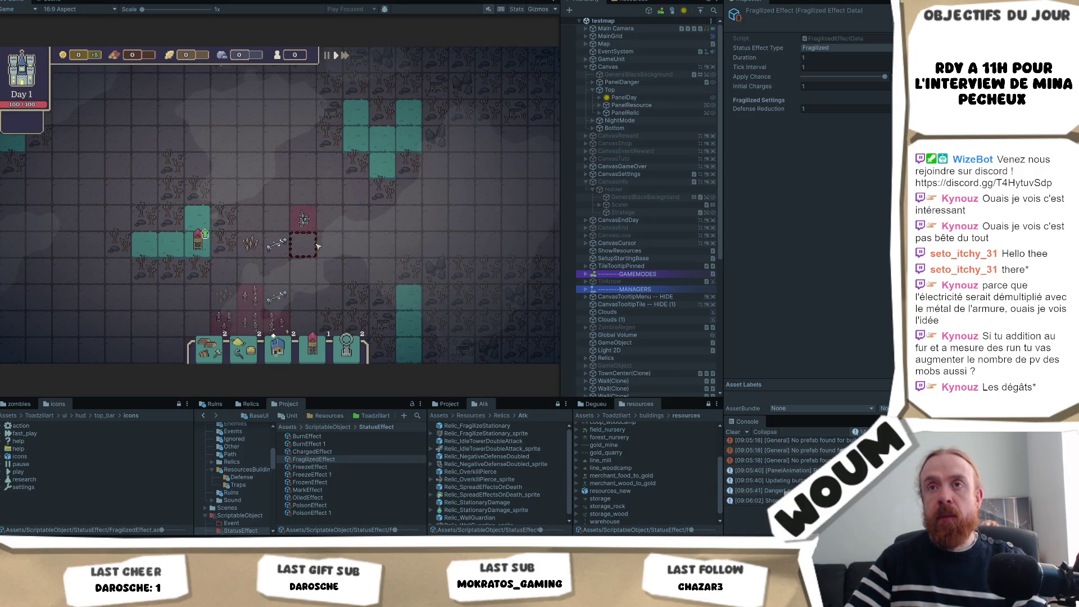
key("d")
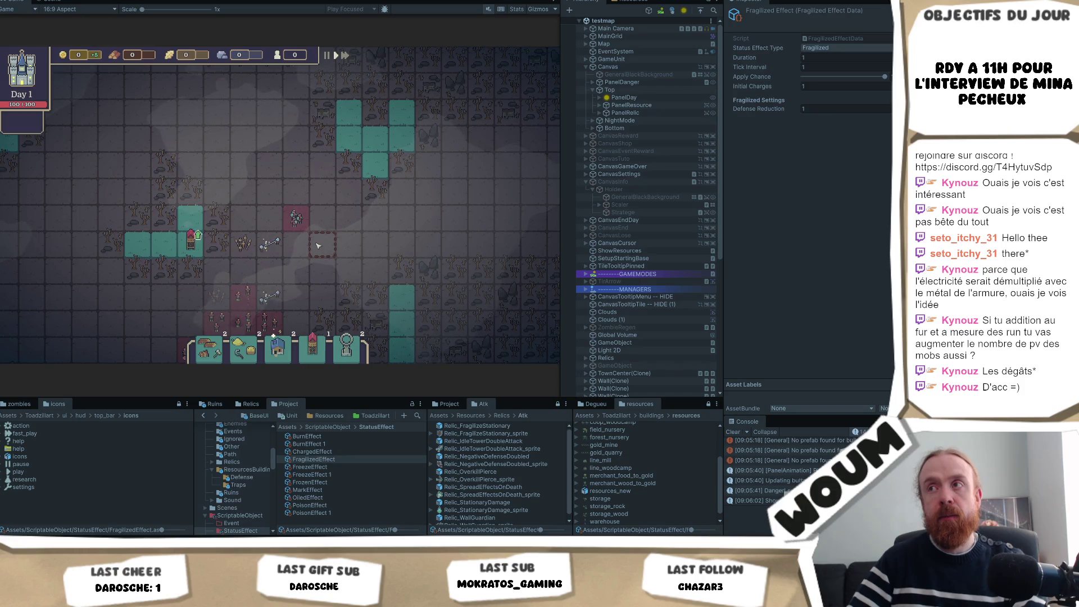
key("w")
key("a")
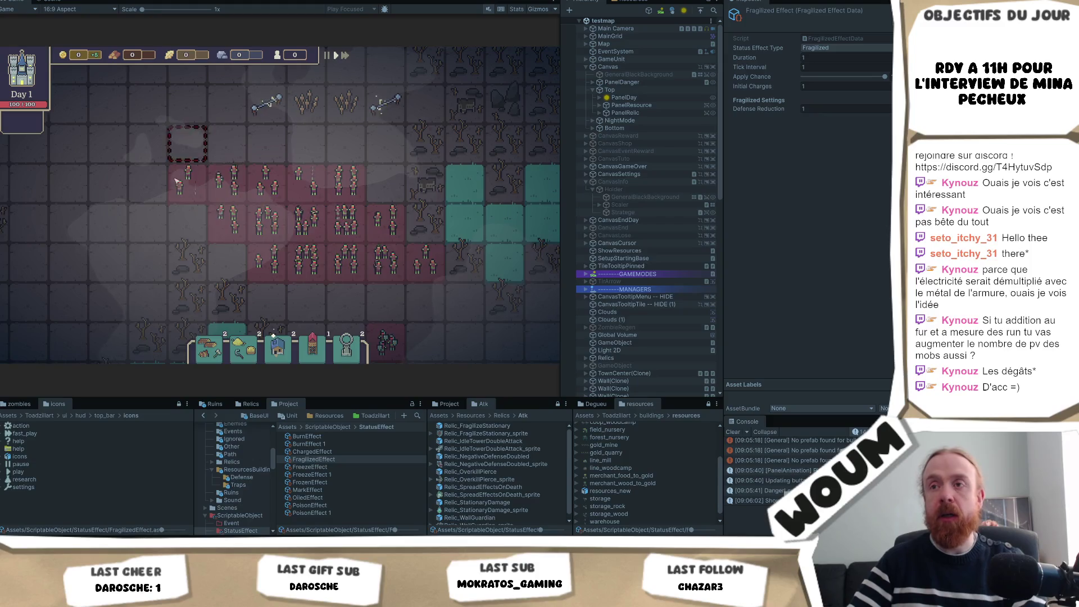
mouse_move(408, 108)
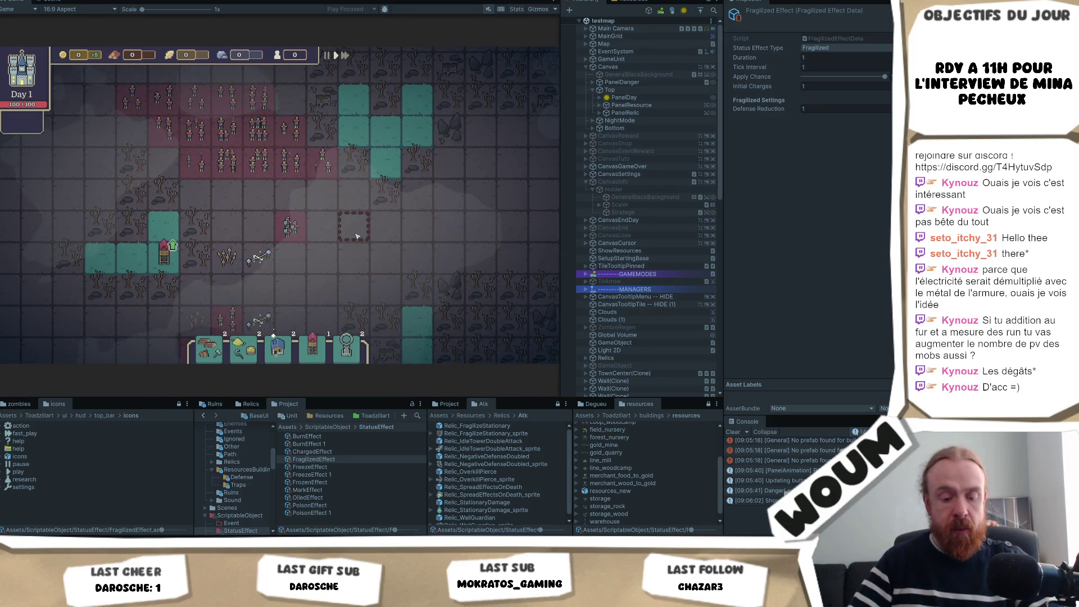
mouse_move(506, 235)
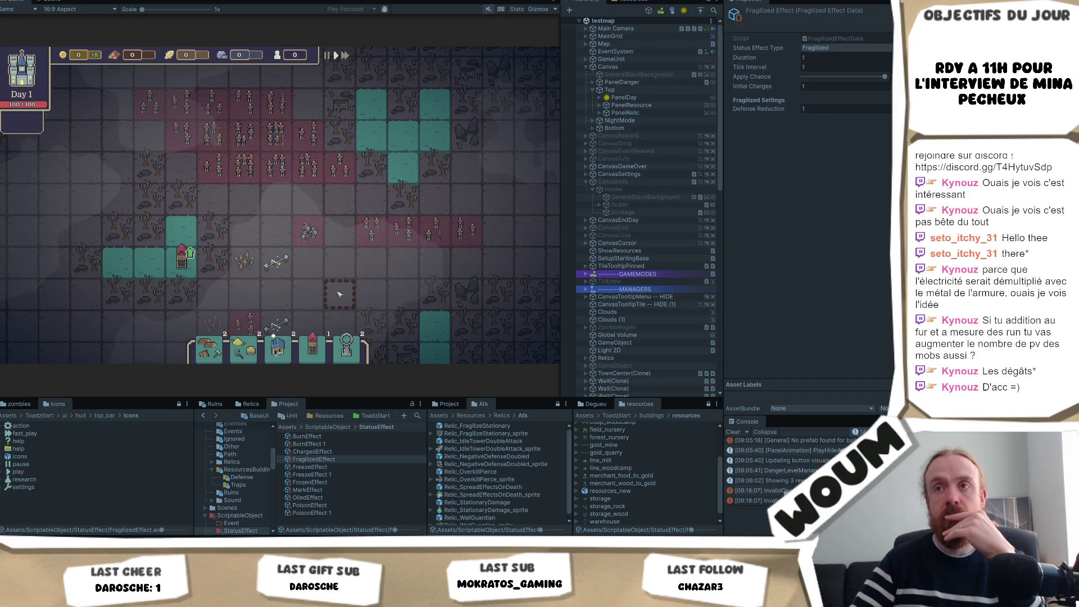
left_click_drag(338, 261, 344, 283)
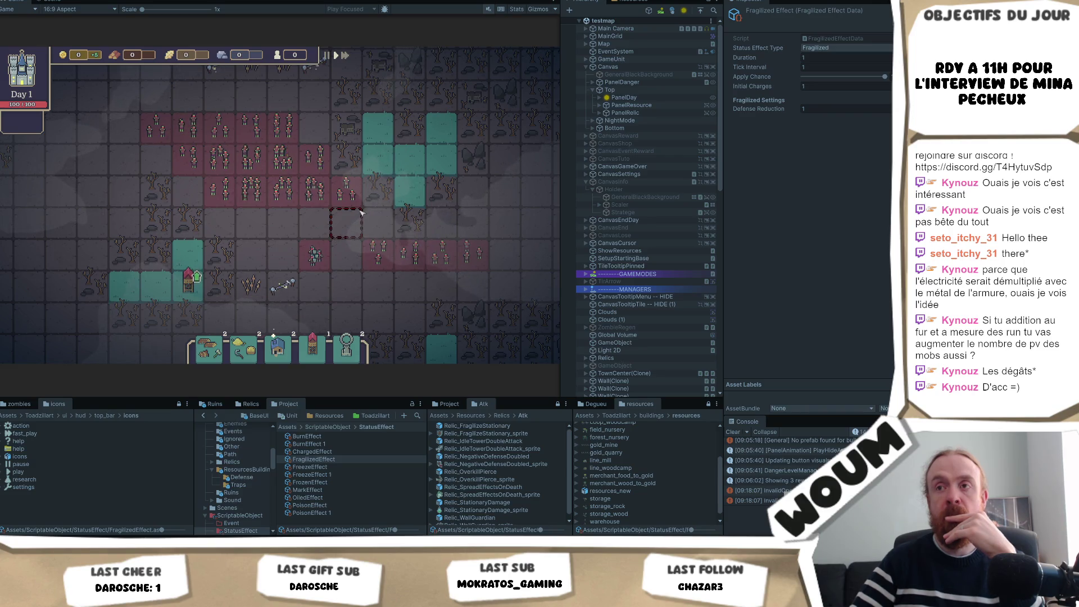
scroll(288, 258, "up", 3)
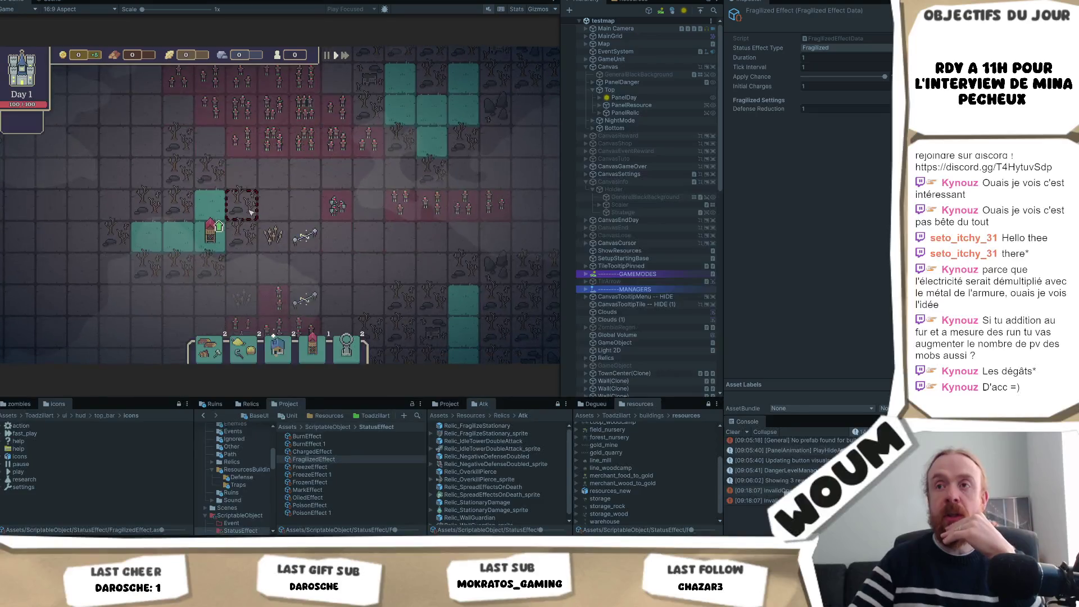
scroll(288, 258, "down", 4)
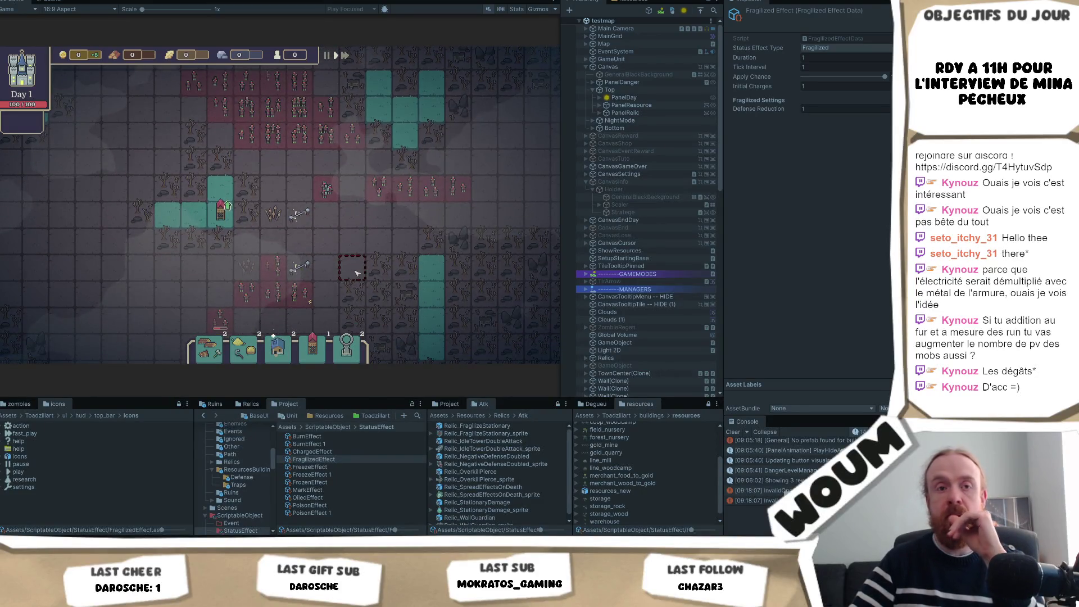
left_click_drag(348, 214, 348, 250)
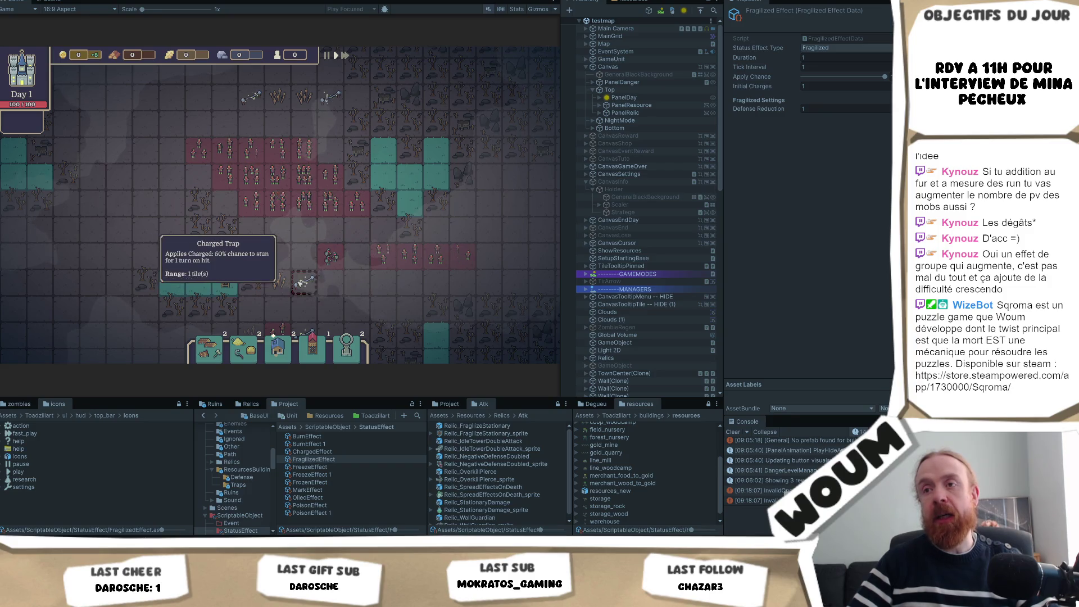
key("s")
scroll(340, 262, "up", 2)
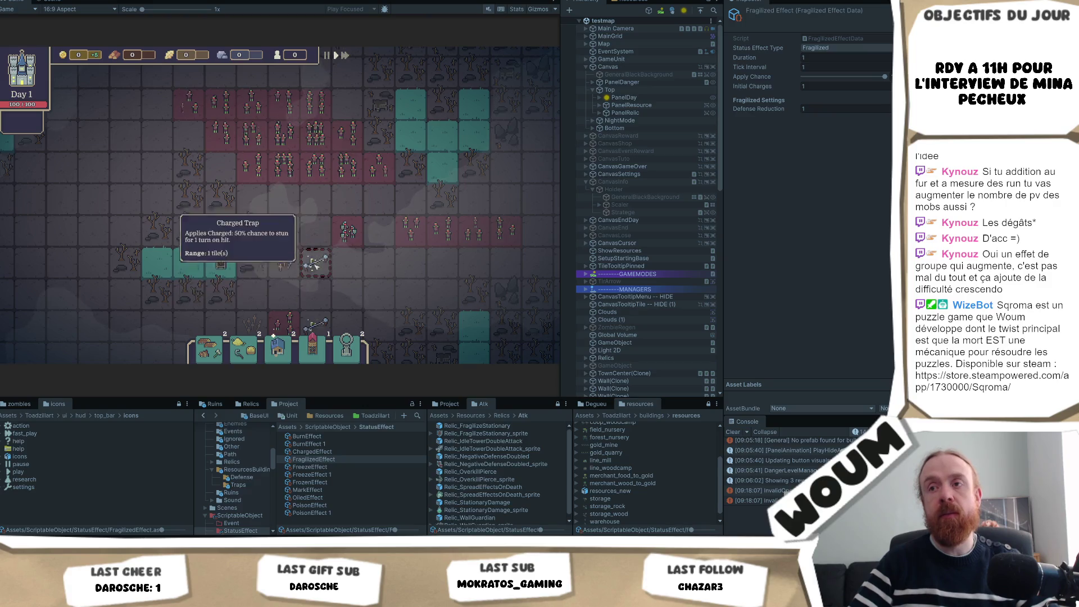
mouse_move(354, 239)
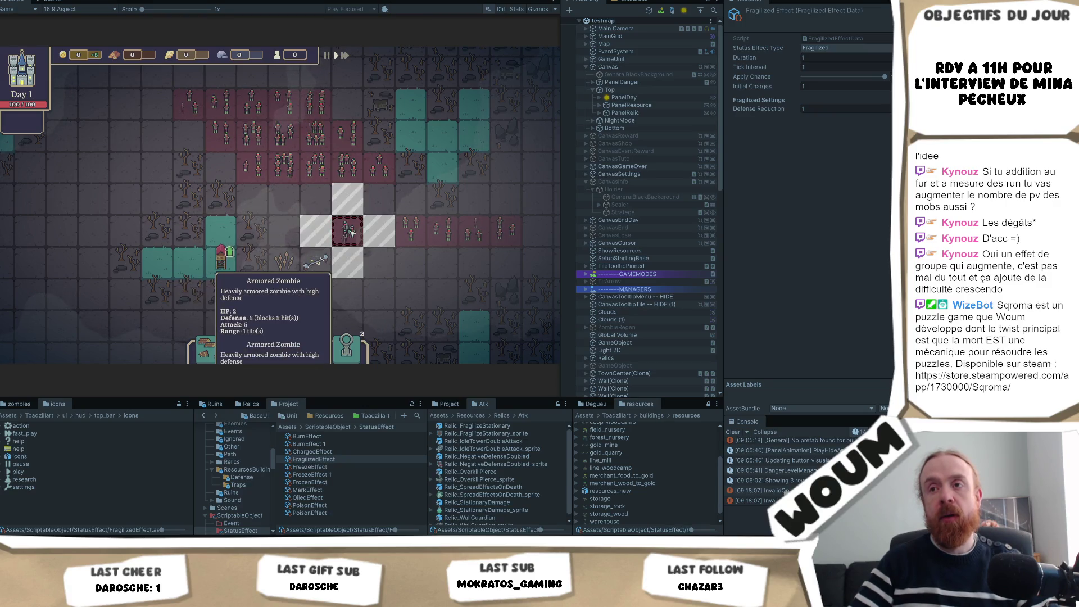
mouse_move(324, 260)
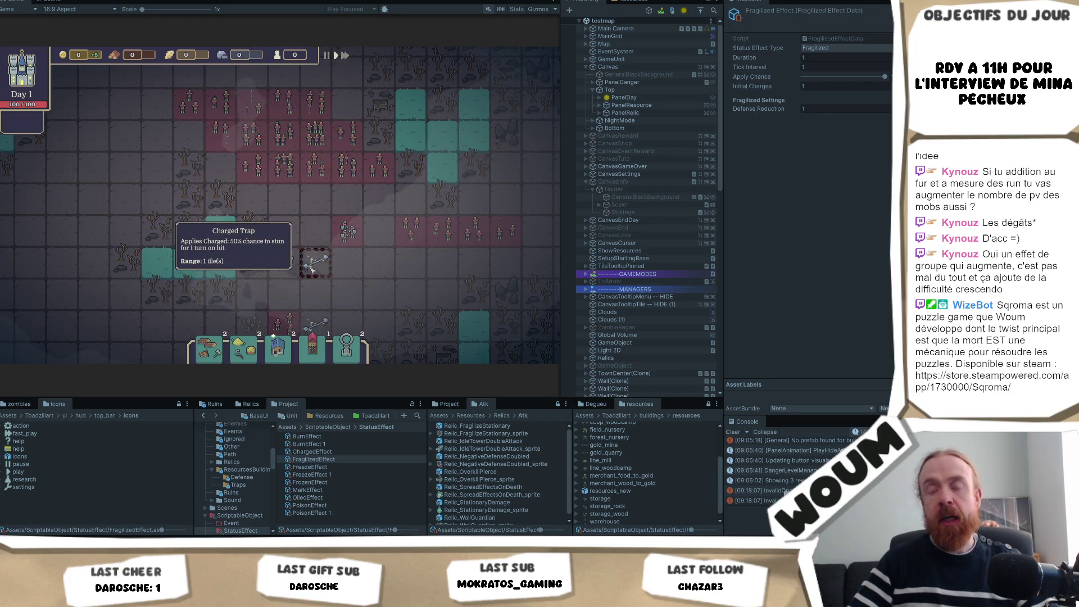
scroll(337, 269, "up", 2)
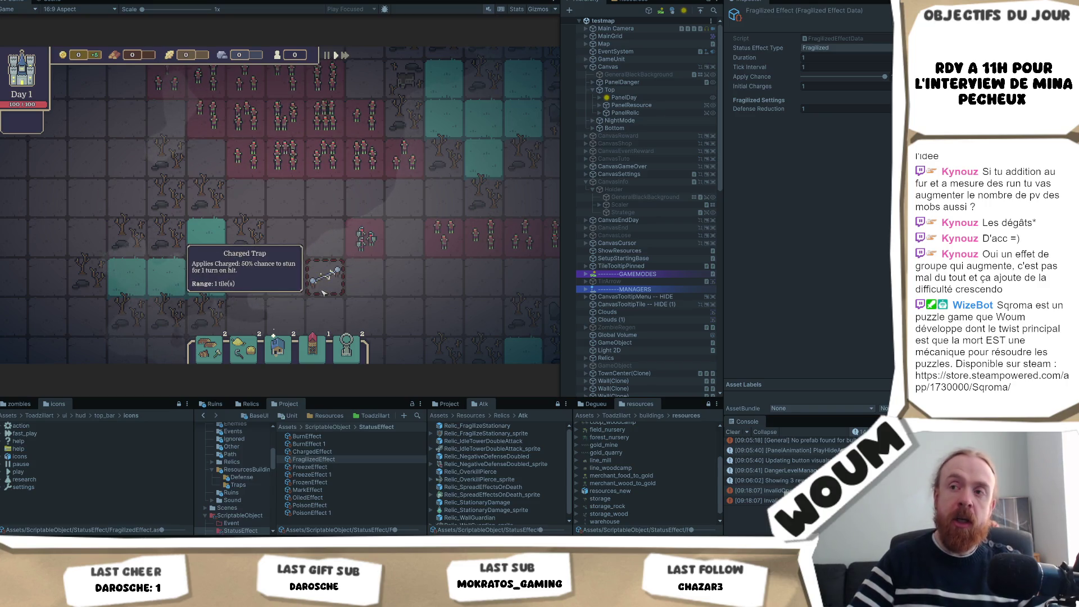
scroll(529, 278, "down", 5)
scroll(628, 338, "down", 10)
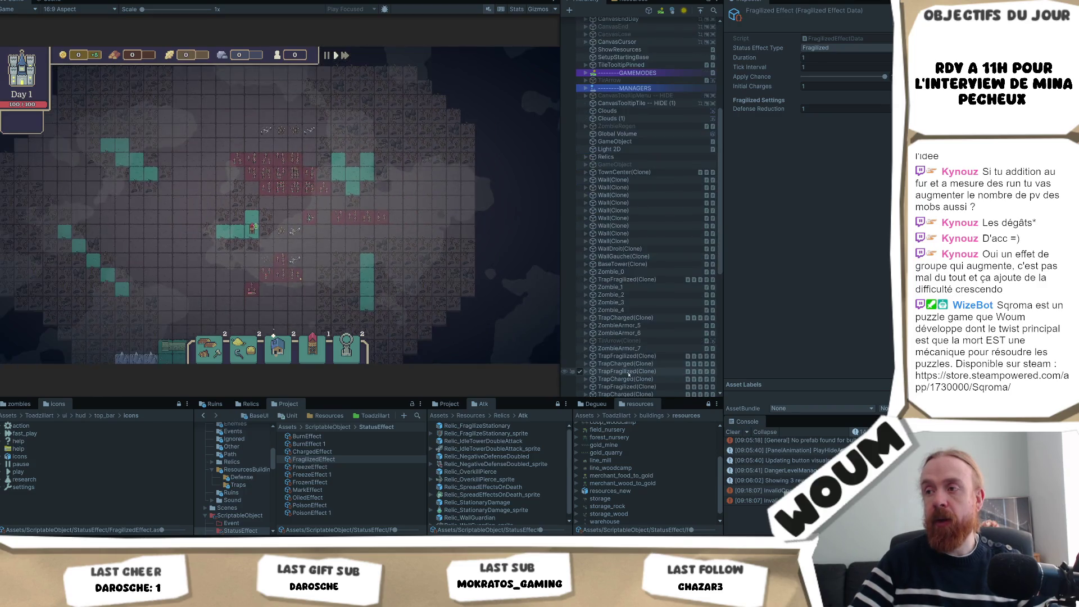
Step: Select and expand TrapCharged(Clone) to show its Trap Component and Charged status effect settings
scroll(628, 359, "down", 4)
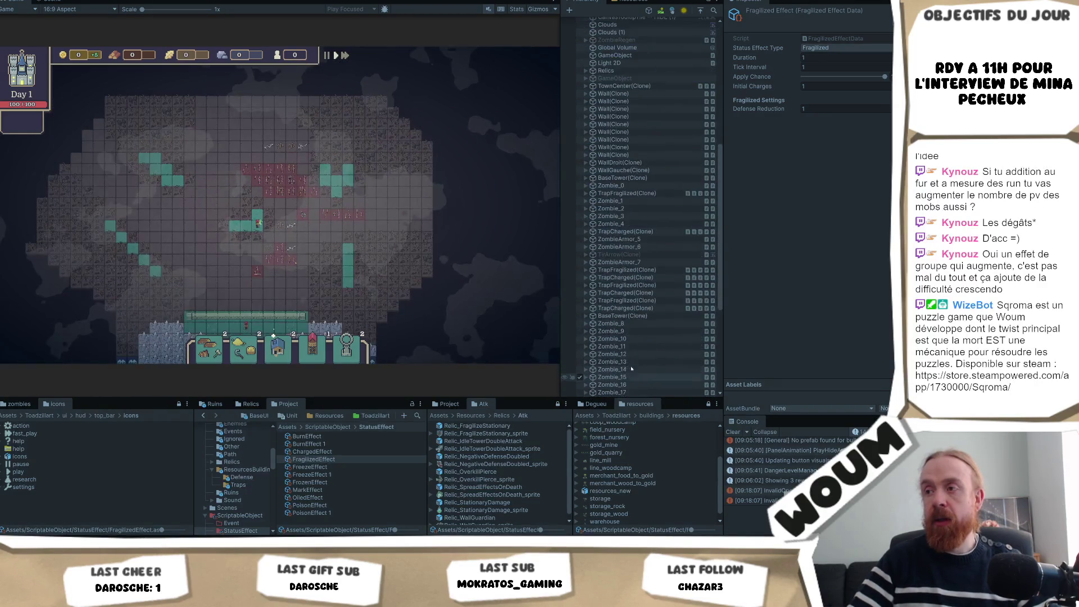
left_click(608, 293)
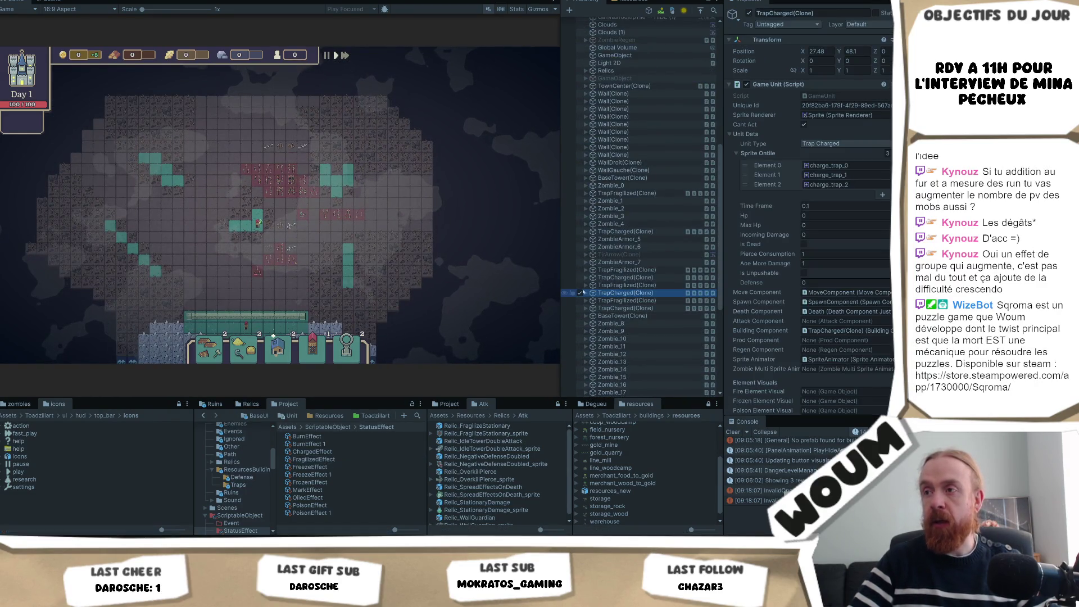
left_click(586, 293)
scroll(851, 293, "down", 6)
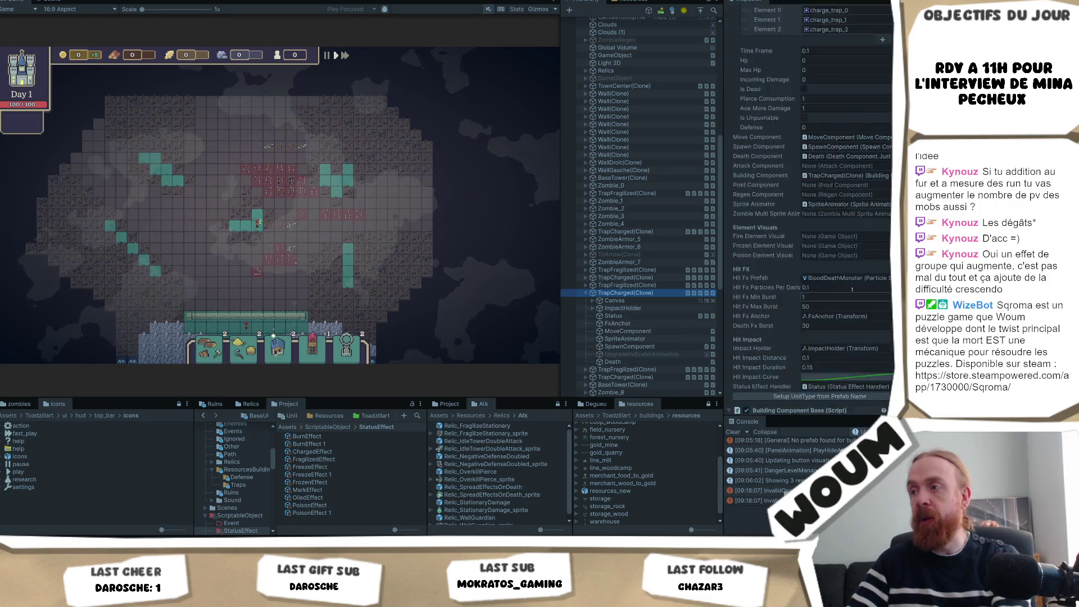
scroll(851, 292, "down", 8)
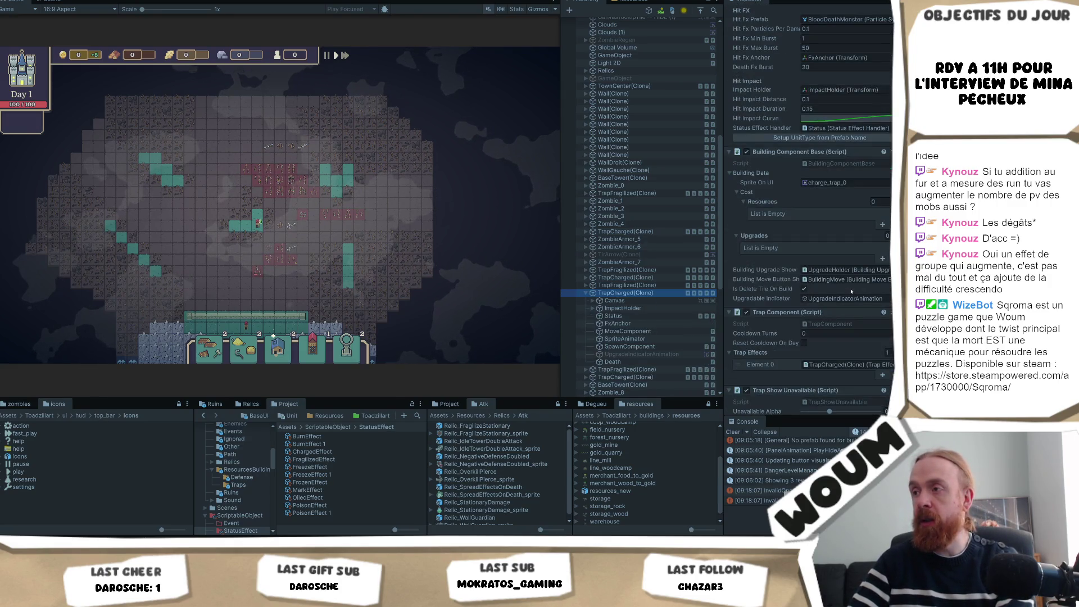
left_click(324, 221)
scroll(325, 253, "up", 5)
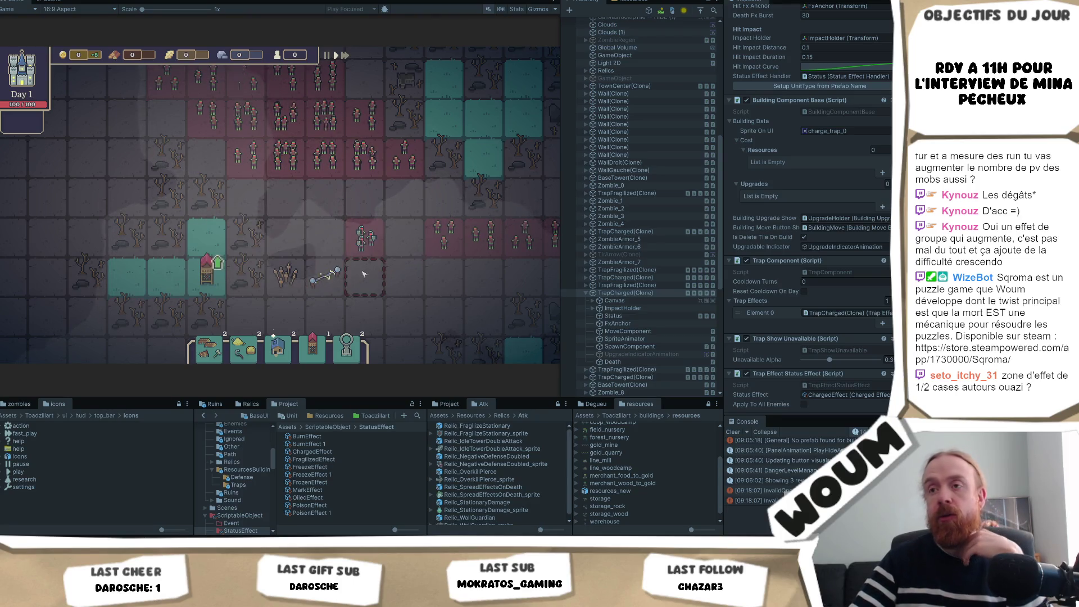
scroll(345, 272, "down", 2)
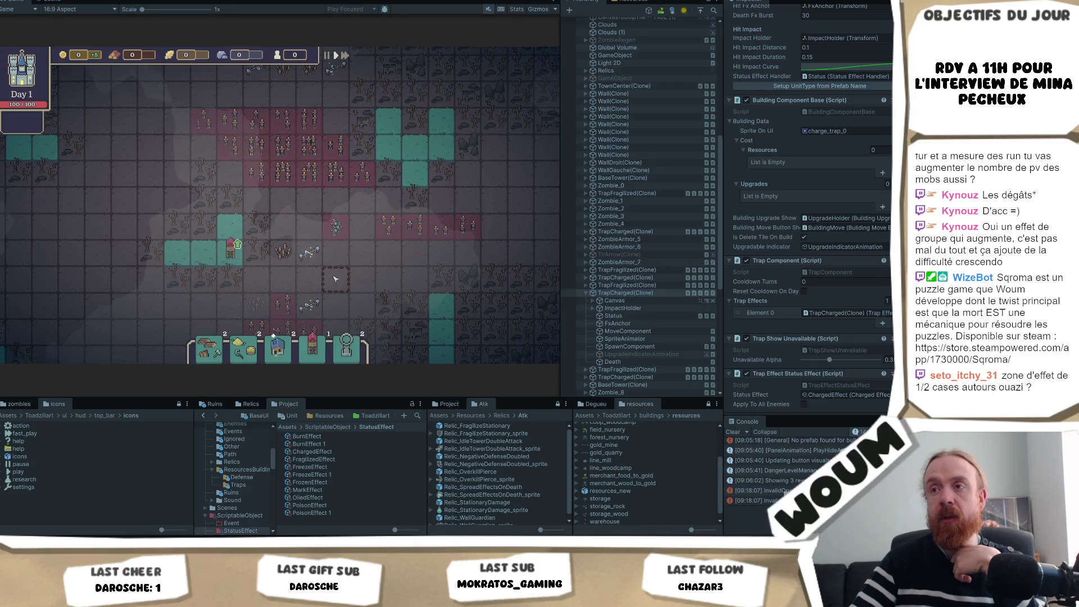
scroll(335, 279, "up", 2)
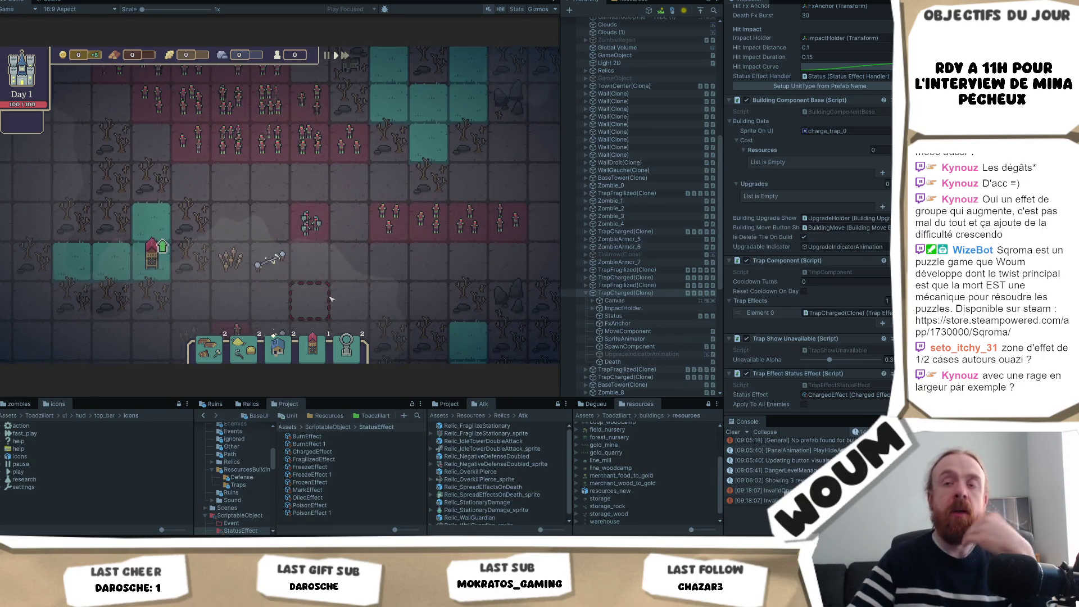
left_click(275, 233)
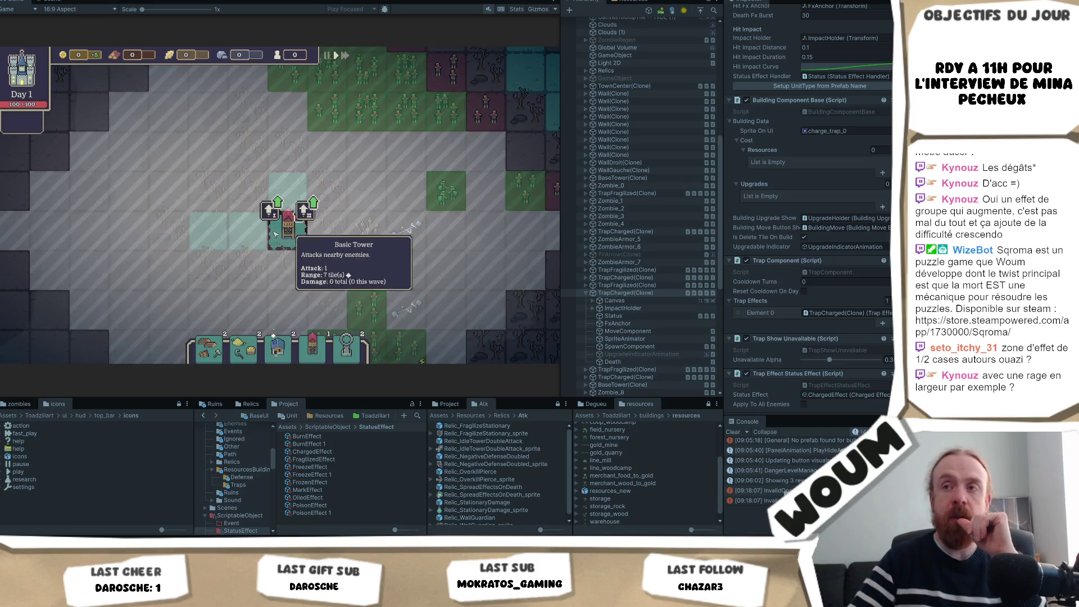
key("Escape")
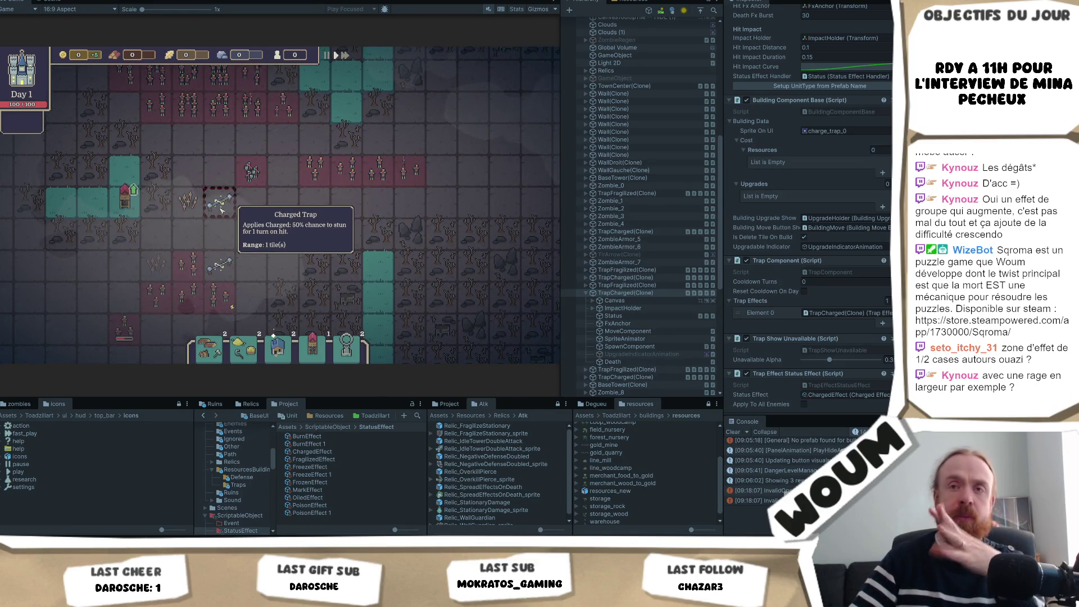
scroll(264, 233, "up", 1)
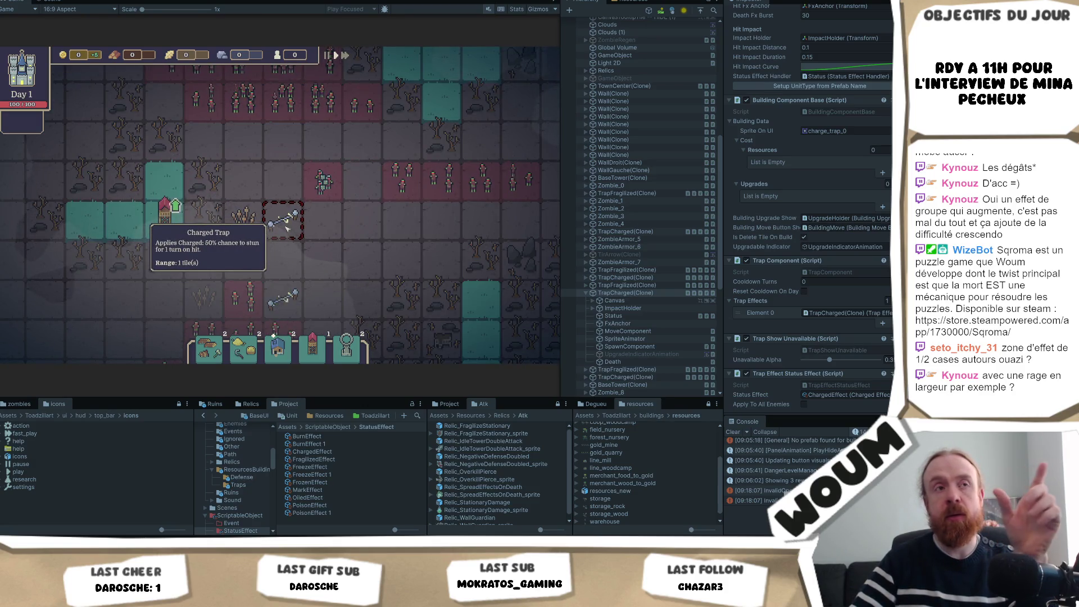
scroll(284, 229, "down", 2)
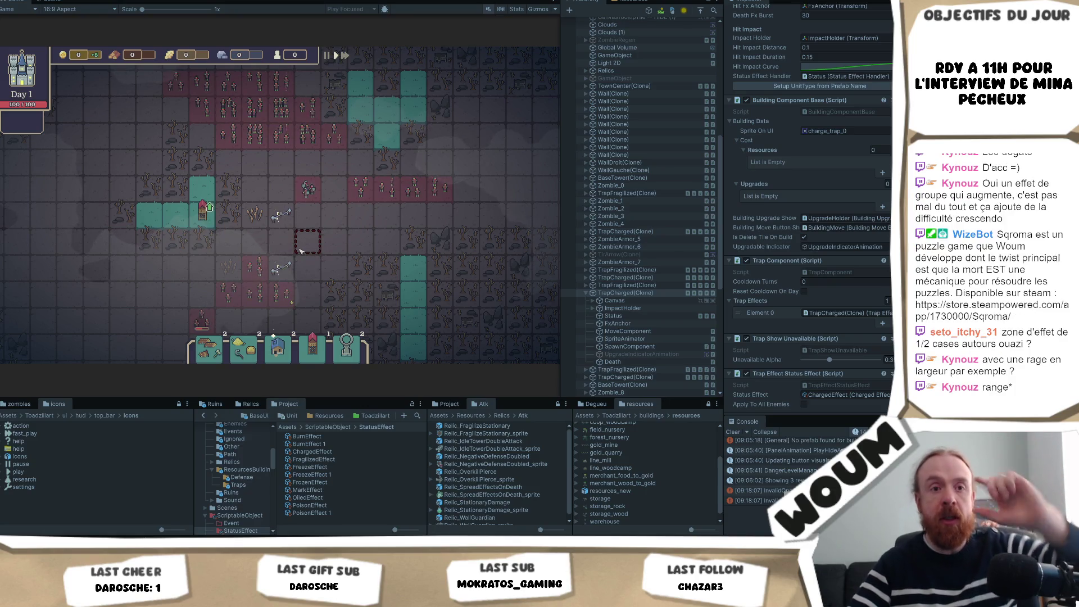
left_click_drag(359, 239, 360, 256)
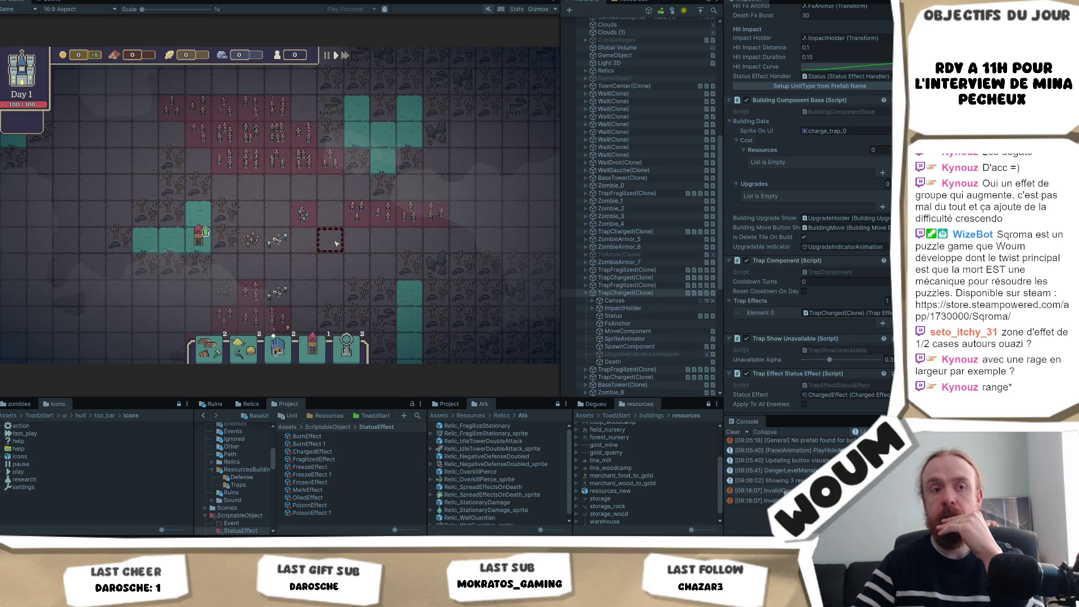
scroll(319, 250, "up", 2)
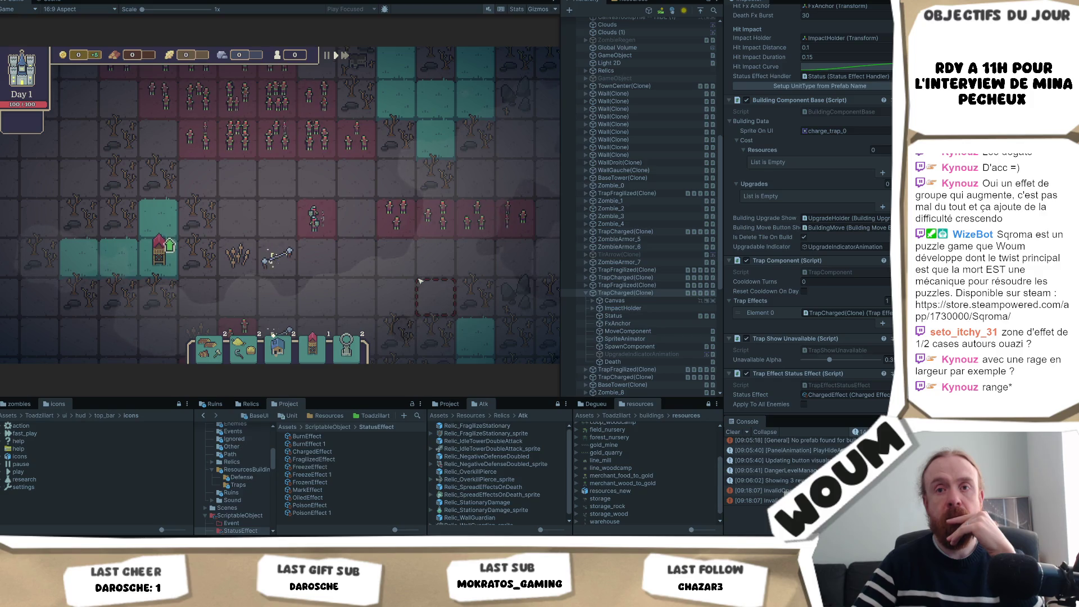
Step: Place a Charged Trap on the empty tile to the right of the base tower
left_click(302, 230)
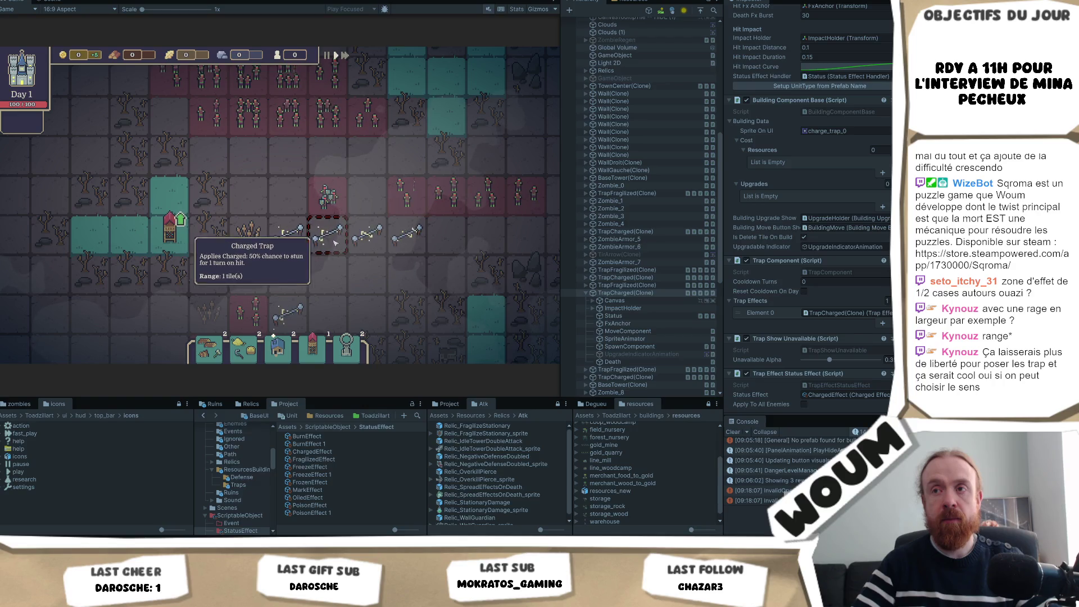
key("d")
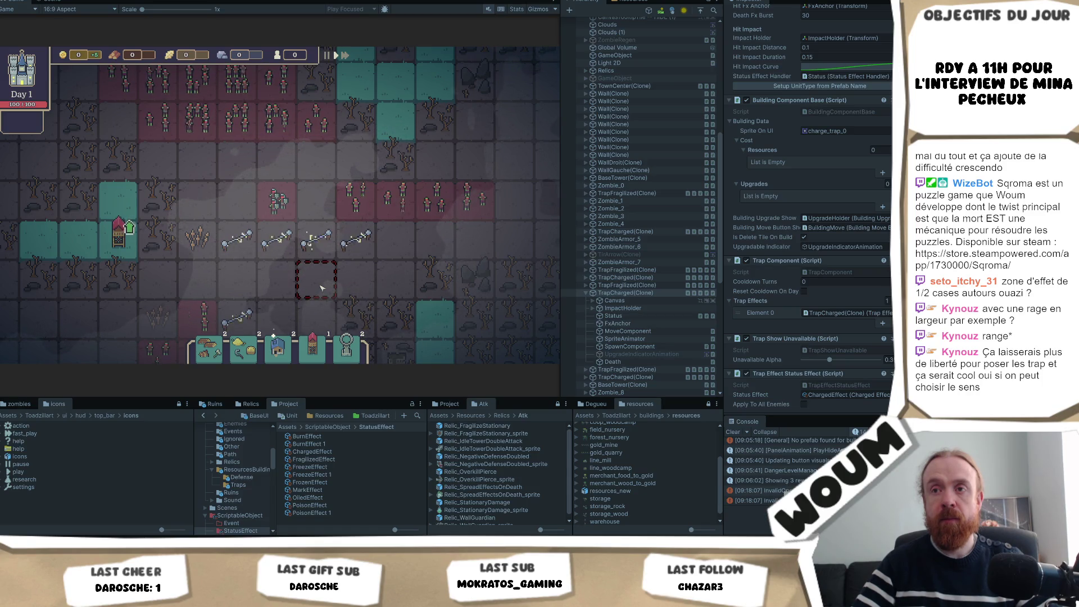
scroll(321, 288, "down", 2)
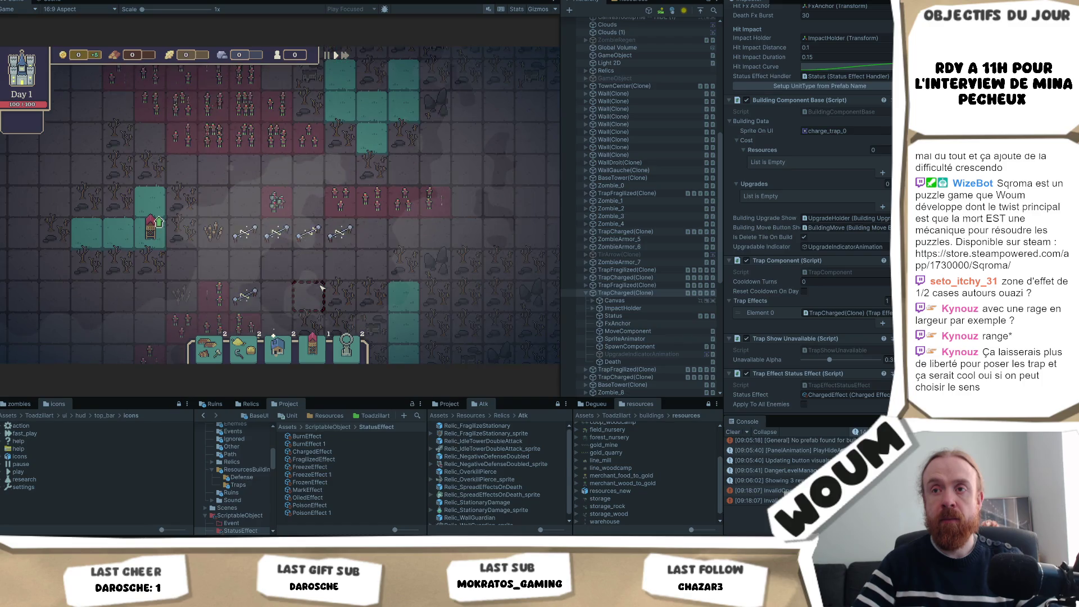
scroll(321, 288, "up", 2)
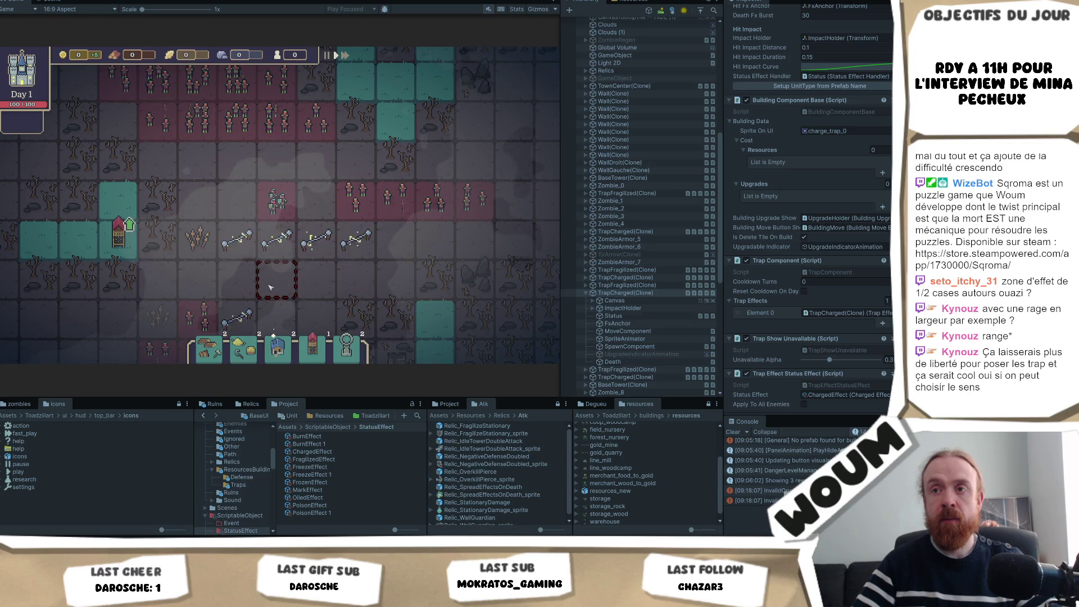
key("s")
key("a")
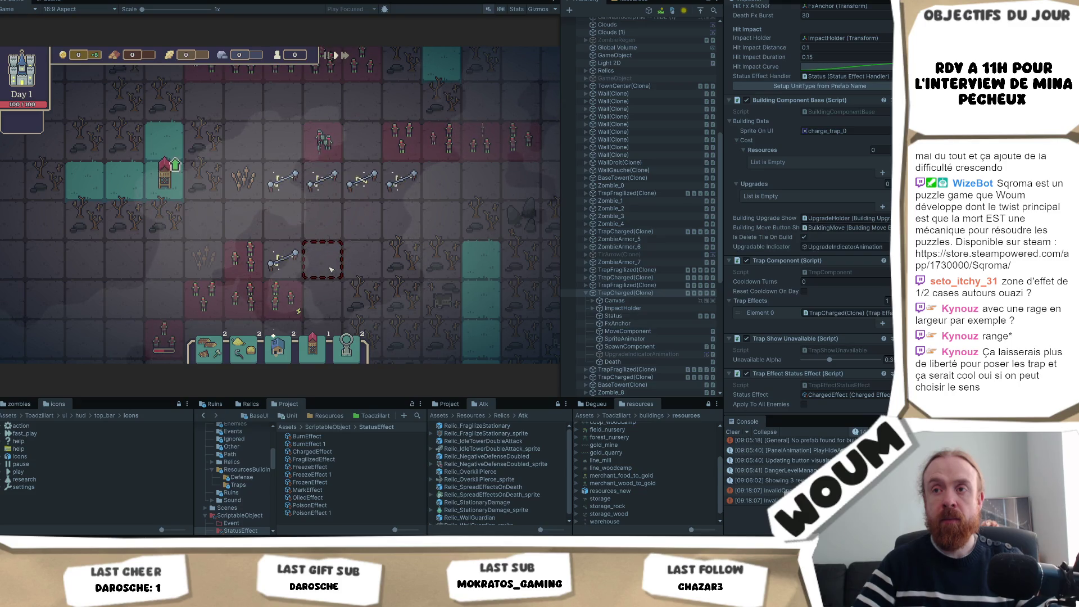
key("w")
key("d")
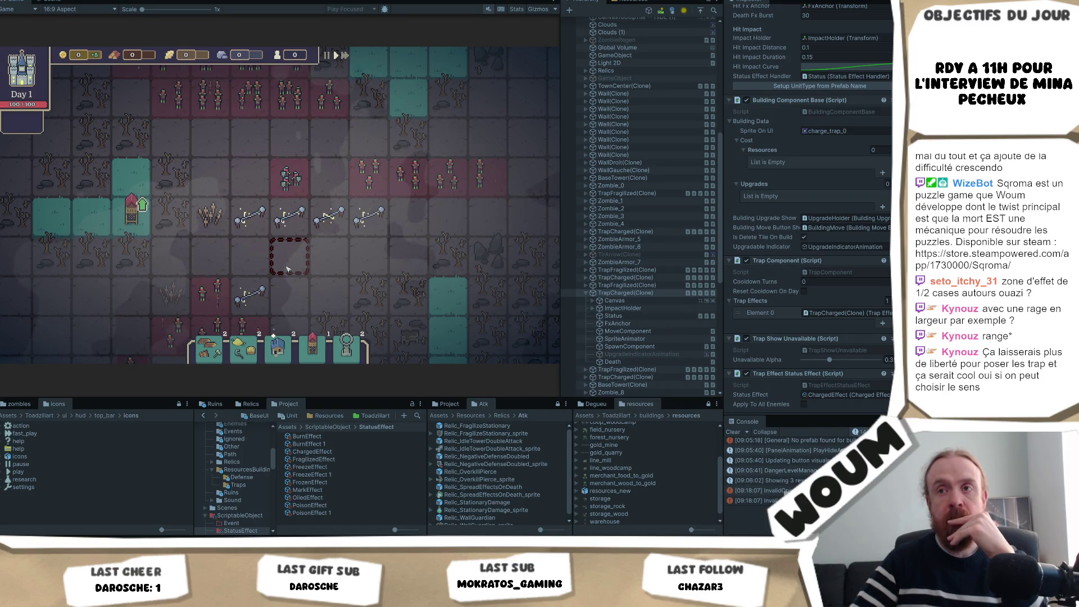
Step: Pan along the row and check a Charged Trap's stun chance and range
left_click_drag(286, 269, 270, 276)
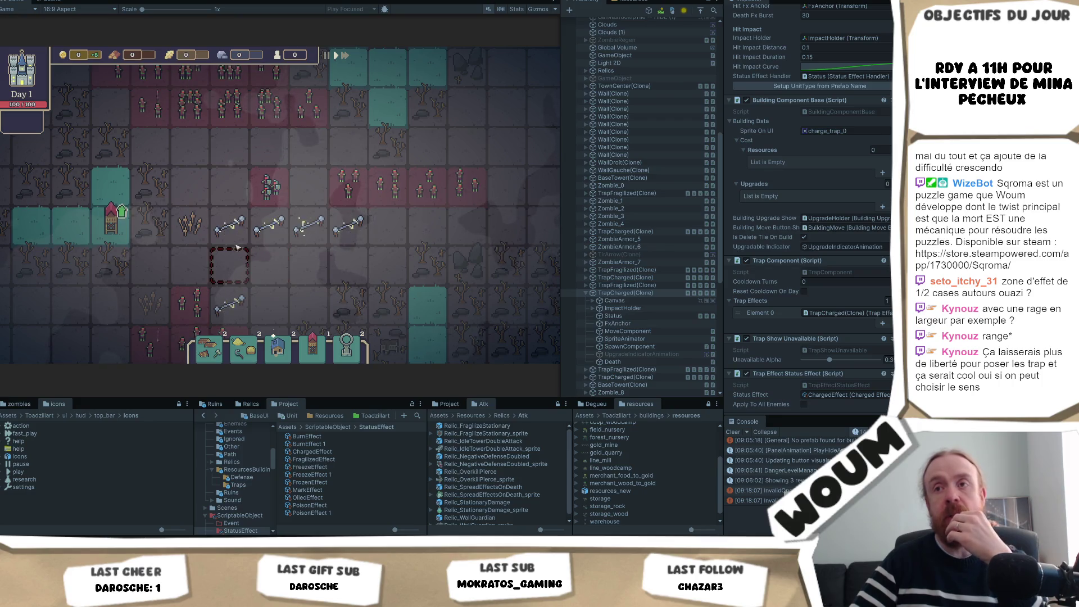
mouse_move(306, 240)
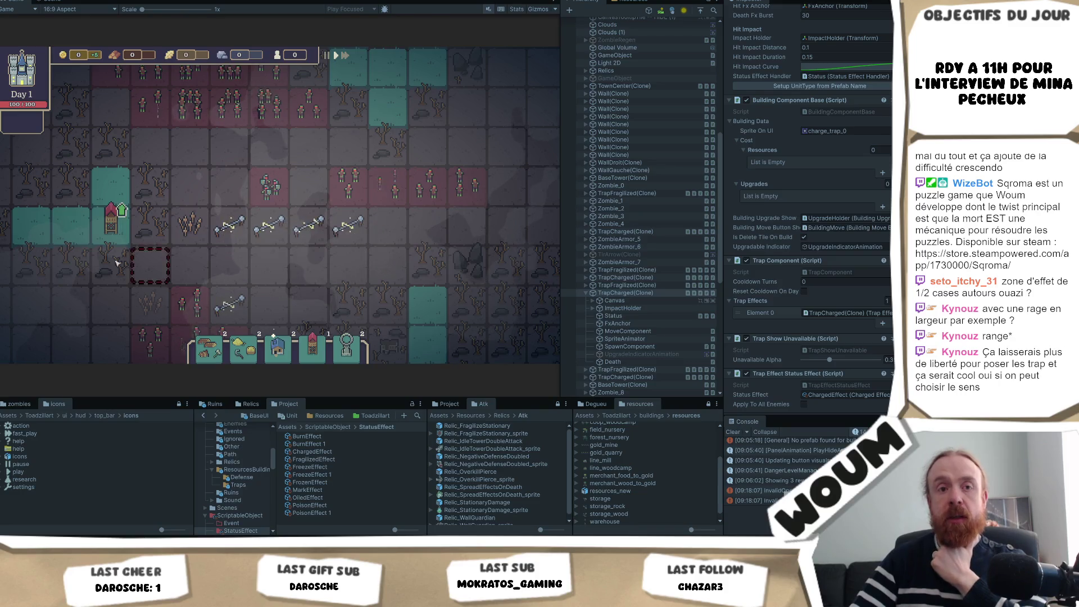
key("a")
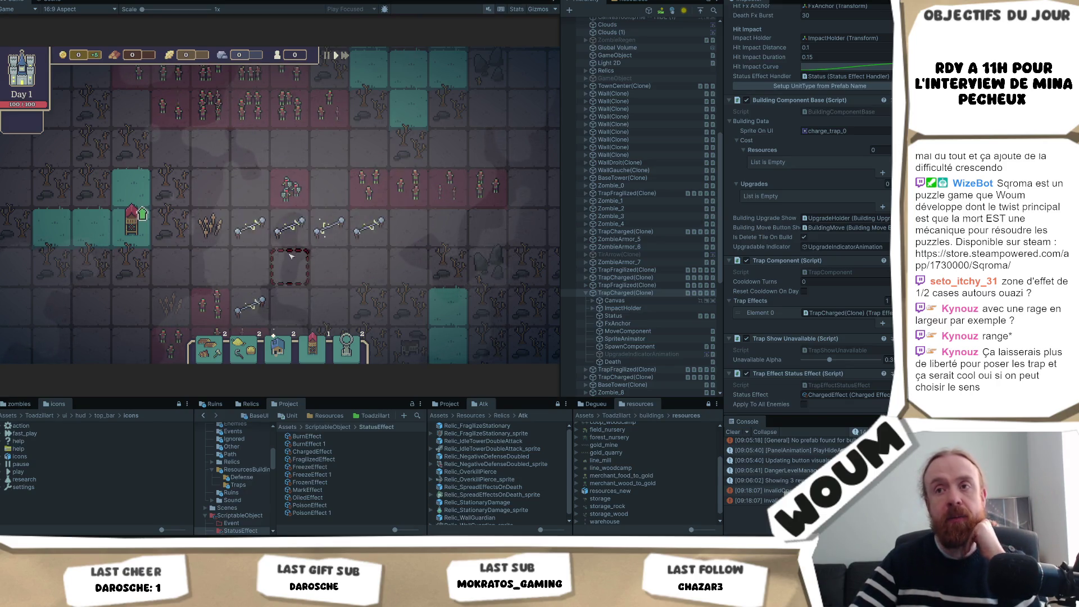
left_click(329, 228)
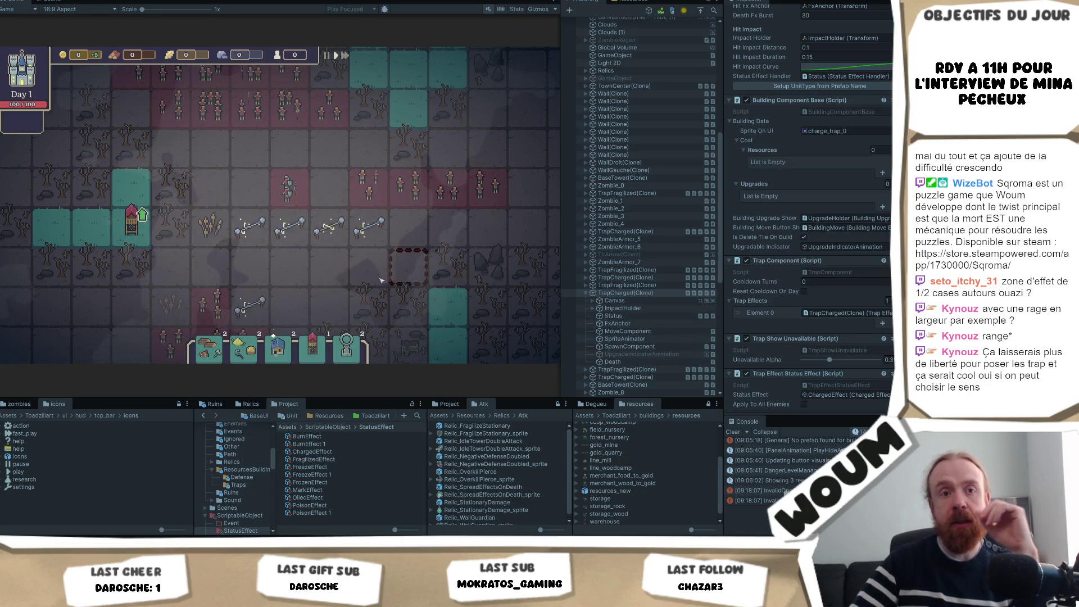
left_click_drag(321, 281, 315, 290)
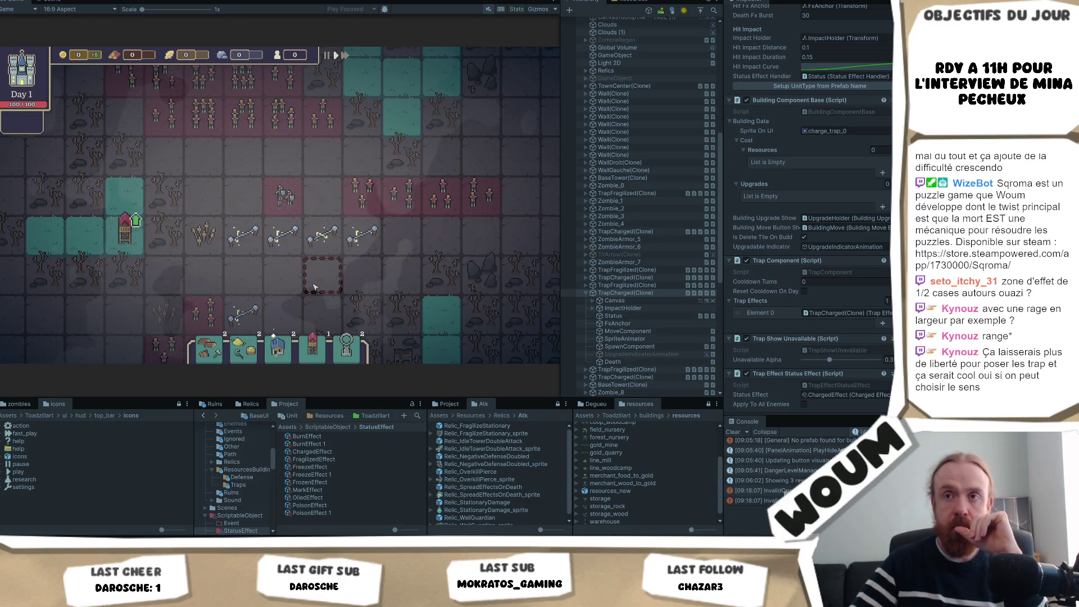
left_click_drag(258, 265, 292, 260)
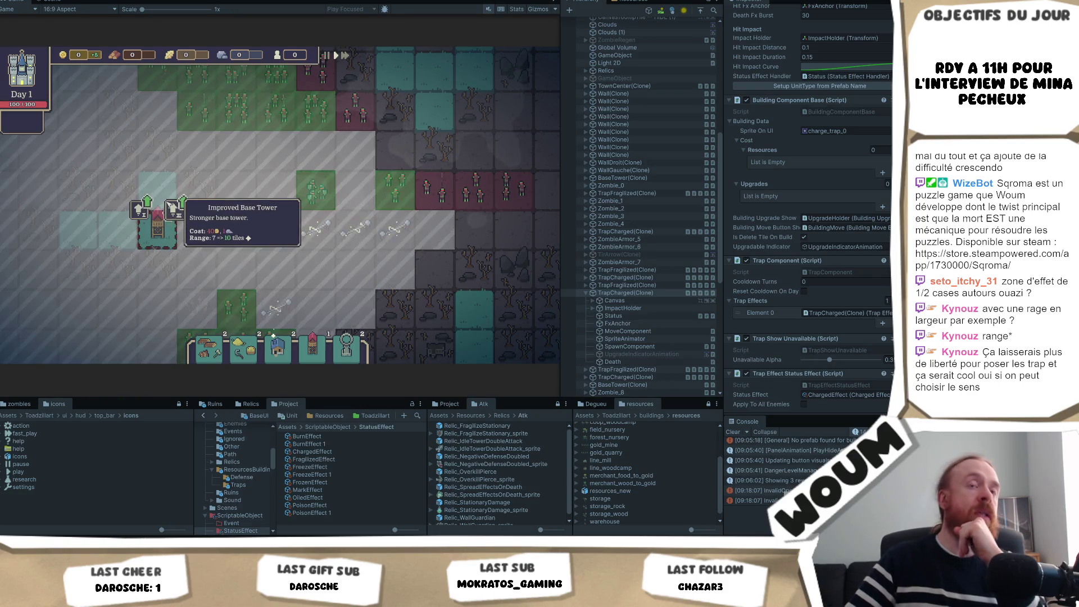
mouse_move(278, 275)
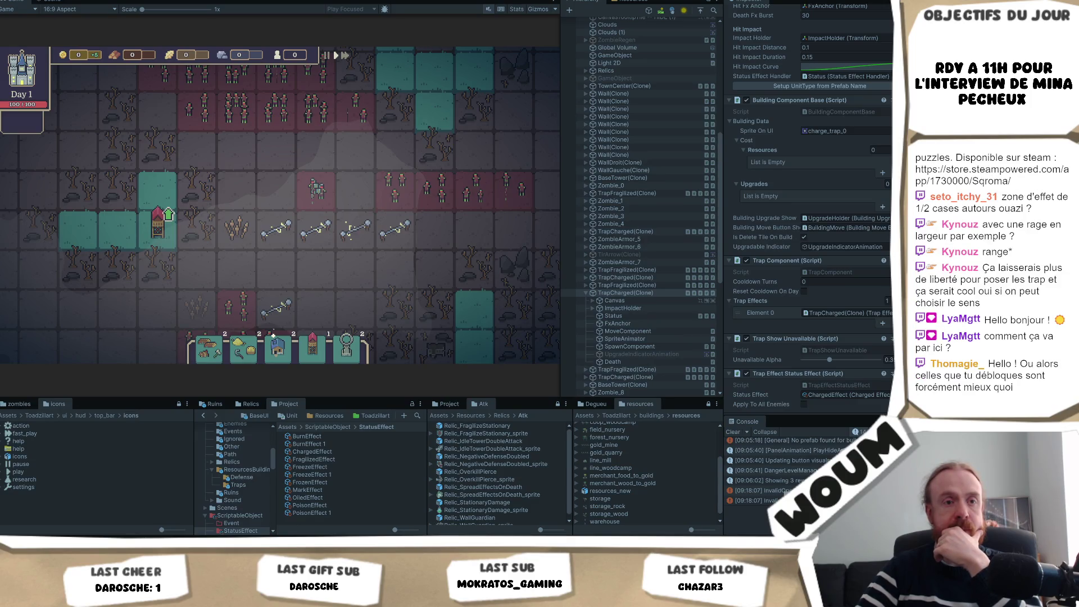
mouse_move(275, 306)
mouse_move(275, 306)
left_mouse_down()
mouse_move(240, 304)
mouse_move(286, 281)
mouse_move(313, 289)
left_mouse_up()
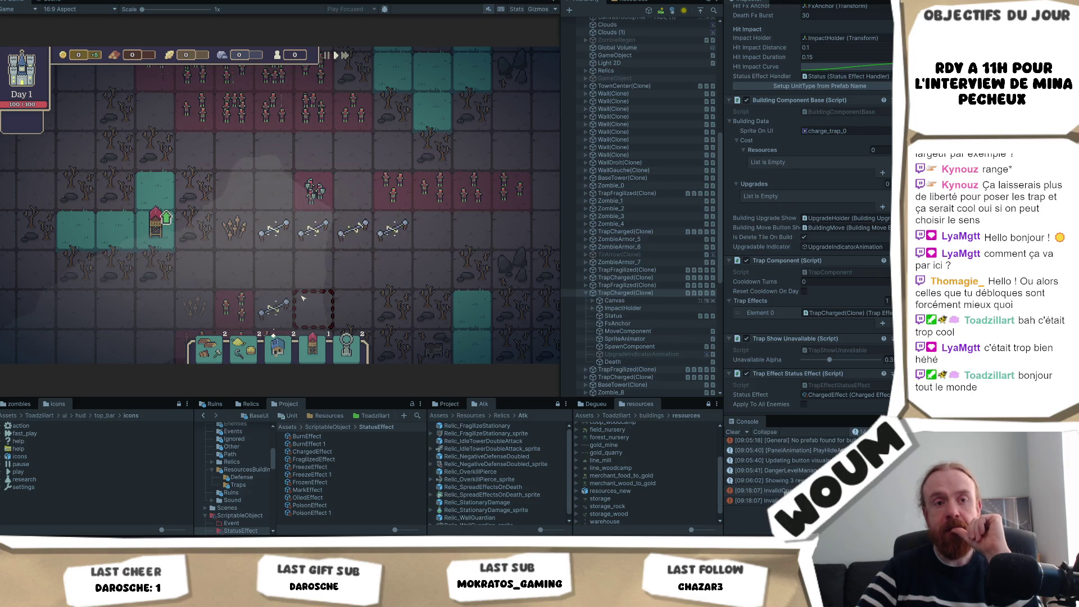
left_click_drag(322, 293, 304, 292)
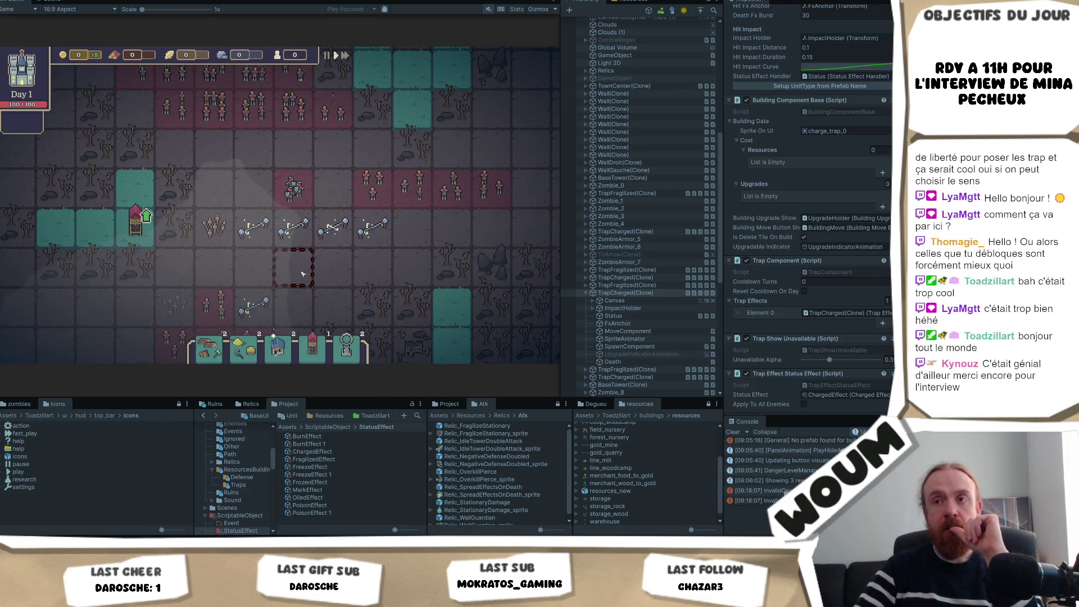
mouse_move(254, 226)
mouse_move(272, 273)
left_mouse_down()
mouse_move(330, 279)
mouse_move(300, 277)
left_mouse_up()
mouse_move(402, 233)
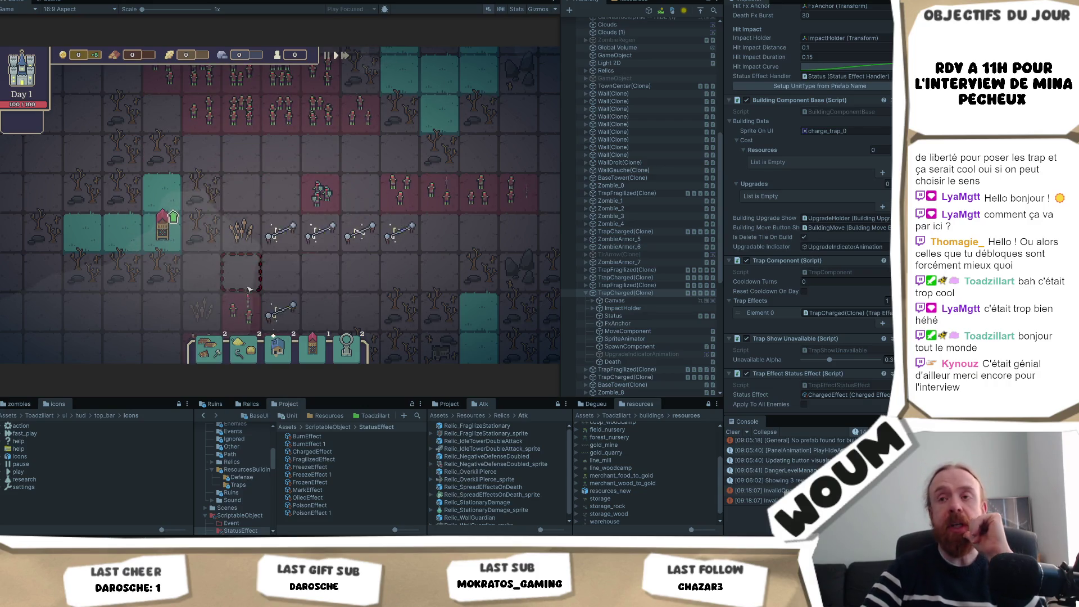
left_click_drag(313, 286, 273, 289)
mouse_move(227, 240)
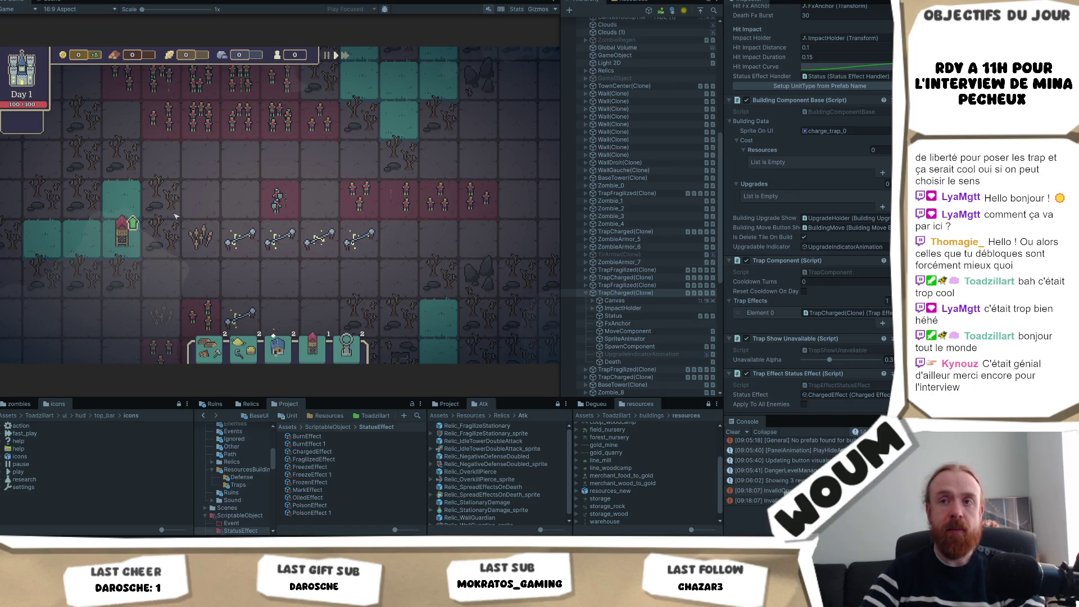
mouse_move(276, 279)
left_mouse_down()
mouse_move(301, 292)
mouse_move(308, 267)
left_mouse_up()
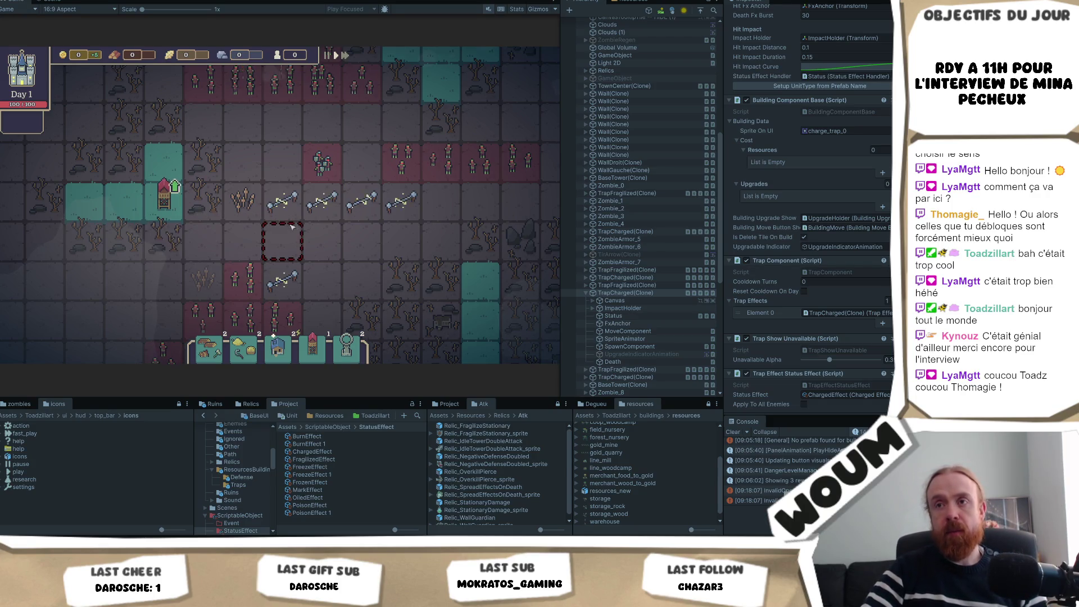
Step: Pan the camera right to show the board's right side, then nudge it slightly back left
key("d")
key("d")
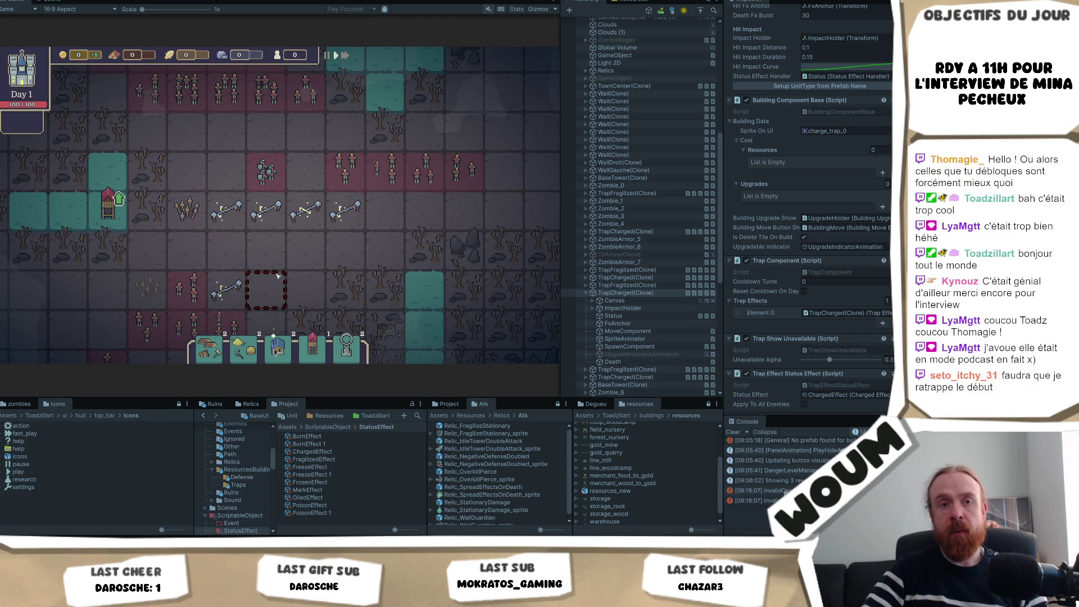
key("d")
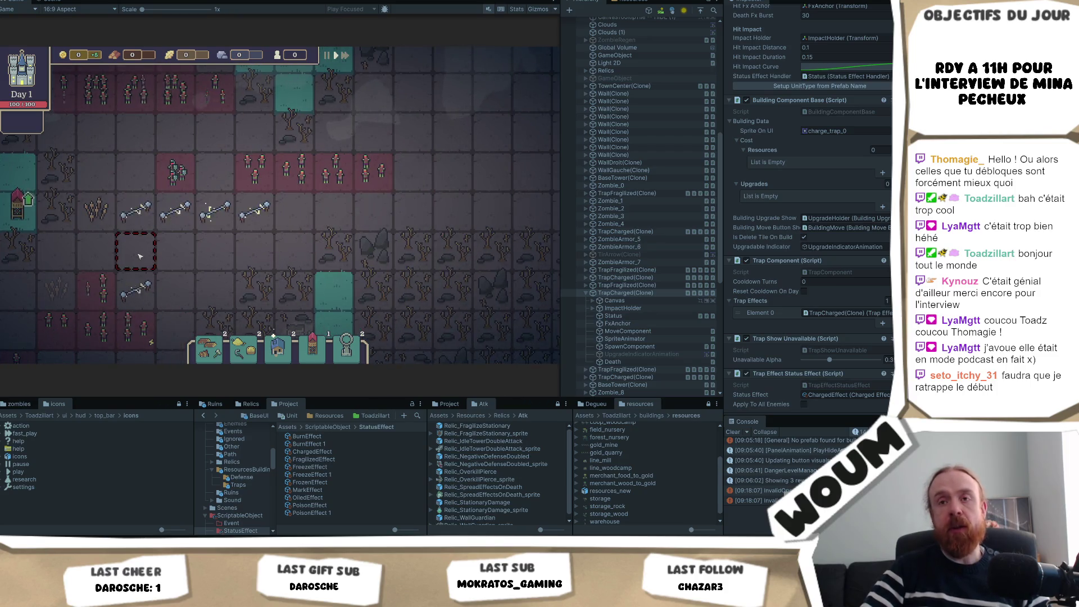
key("a")
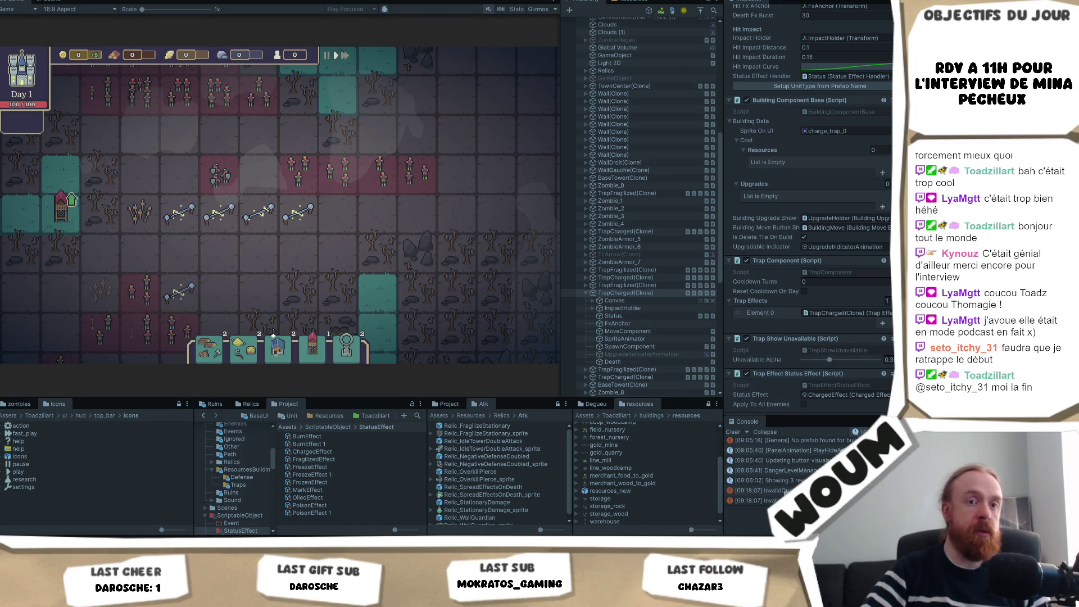
mouse_move(235, 232)
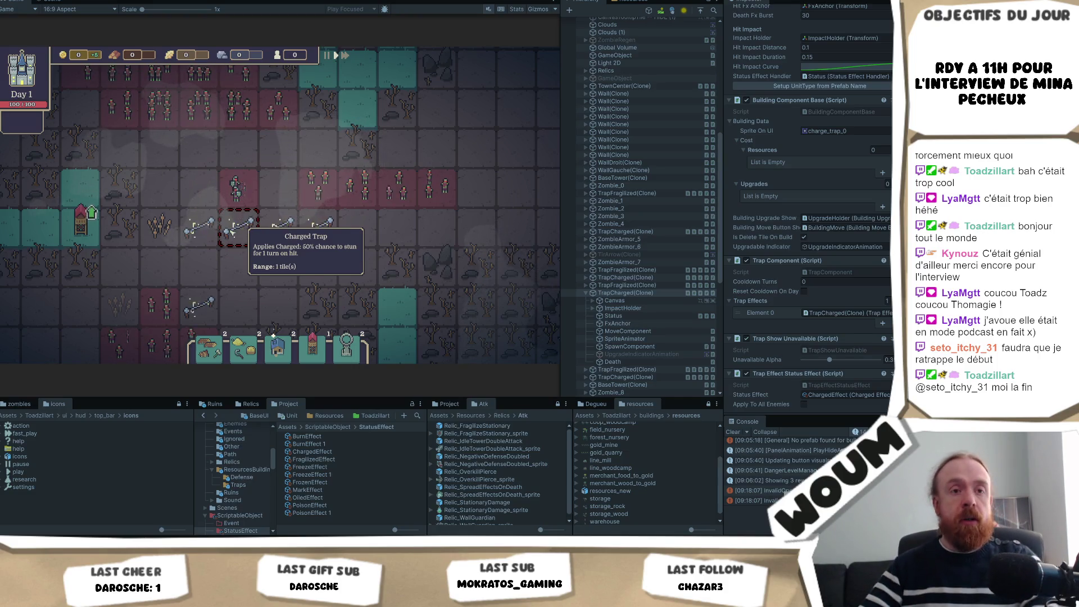
scroll(229, 232, "up", 1)
scroll(264, 235, "down", 2)
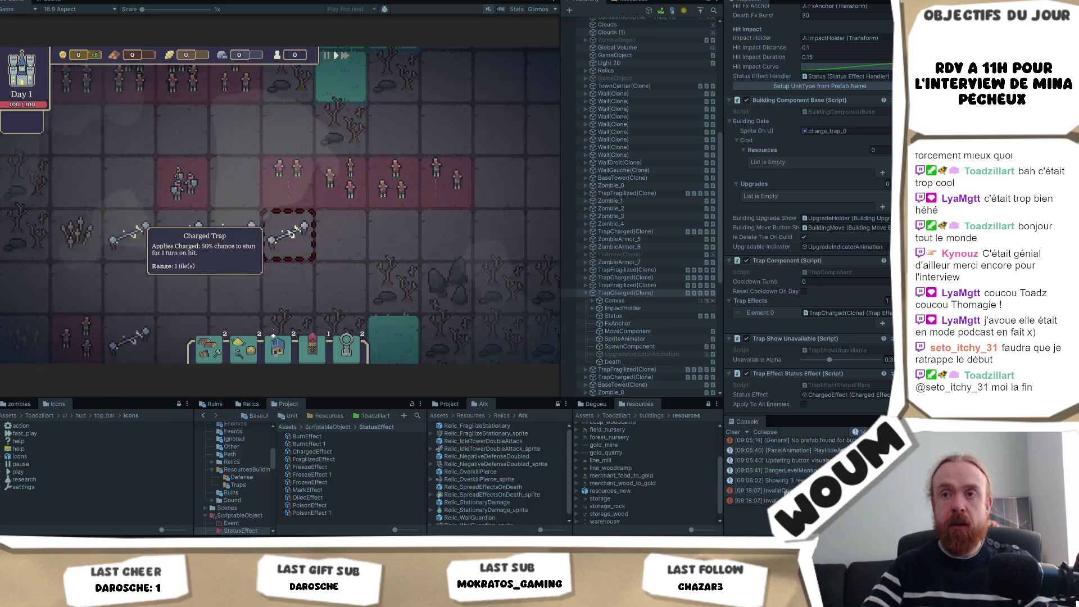
mouse_move(241, 210)
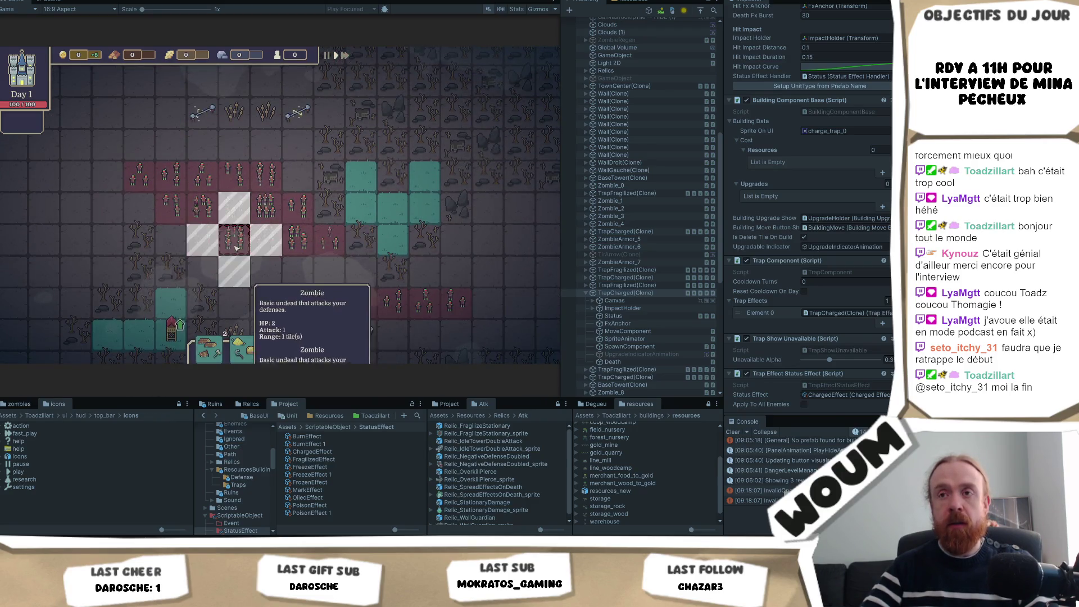
left_click_drag(241, 210, 264, 179)
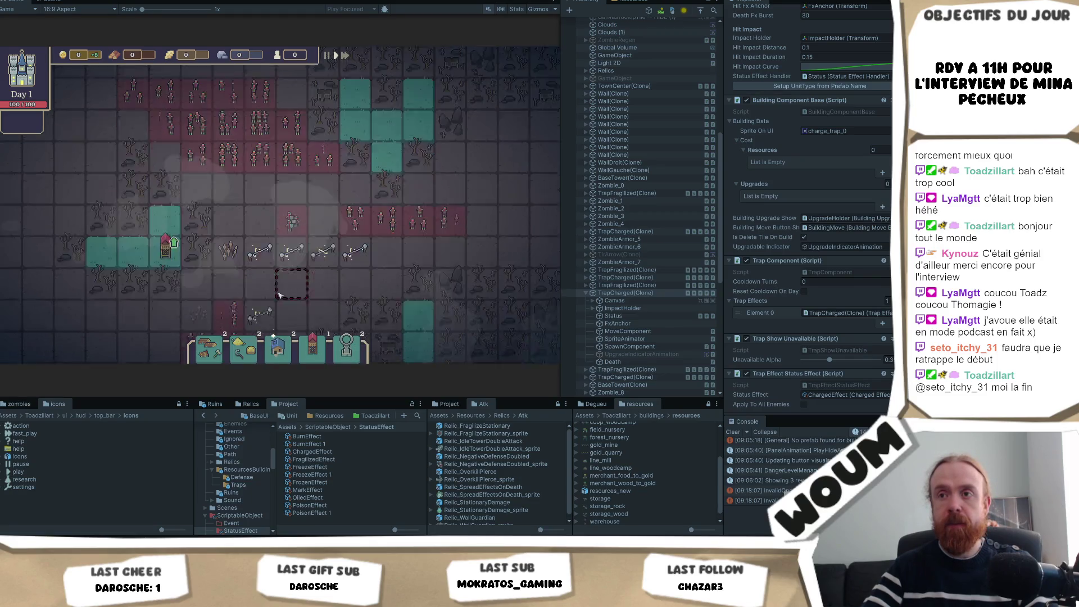
key("s")
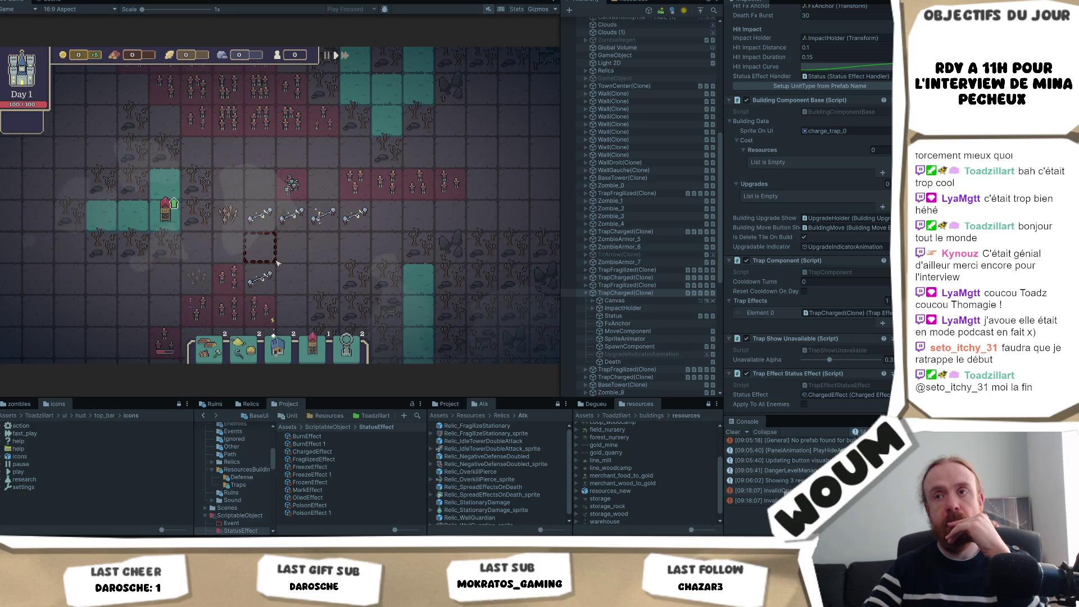
mouse_move(263, 293)
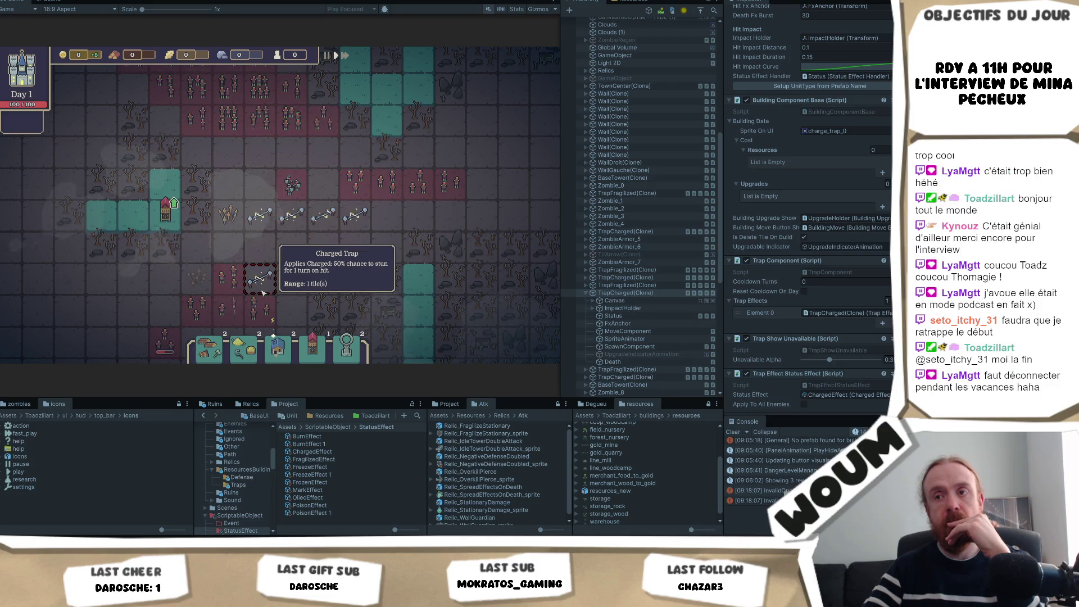
key("d")
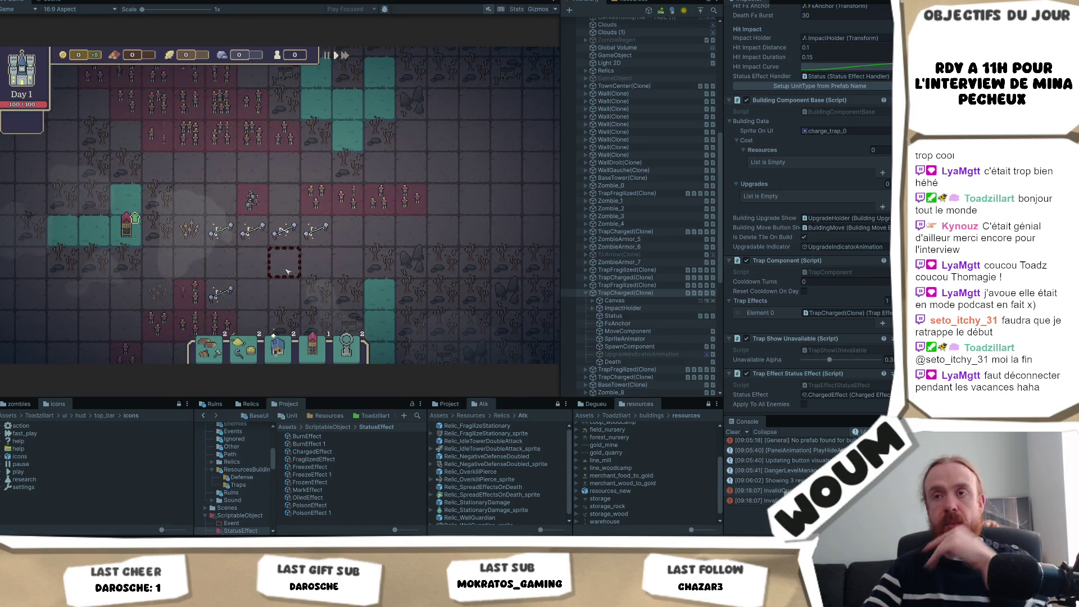
key("a")
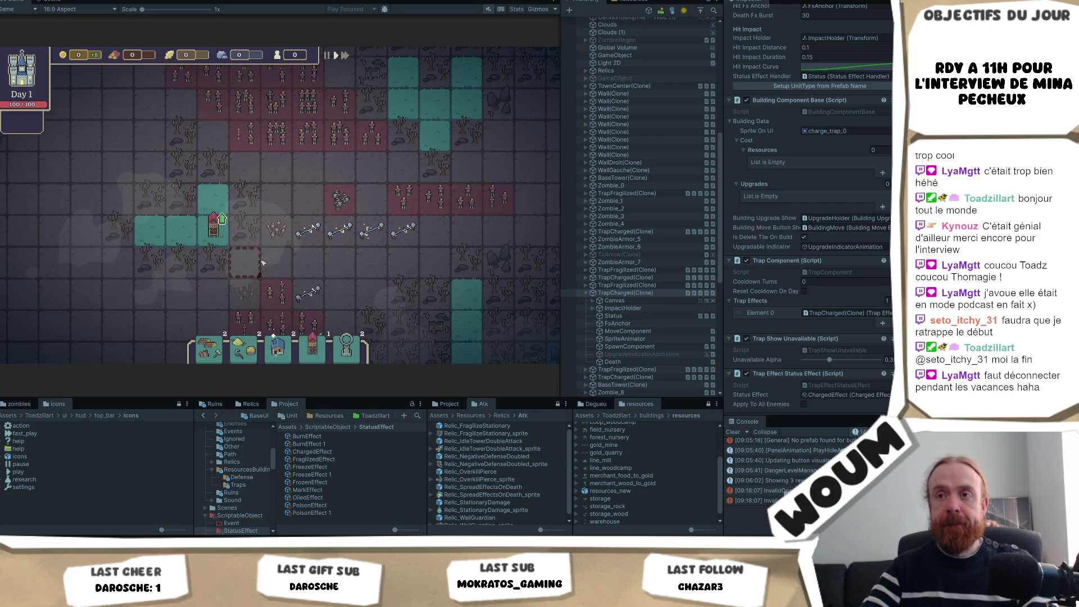
key("s")
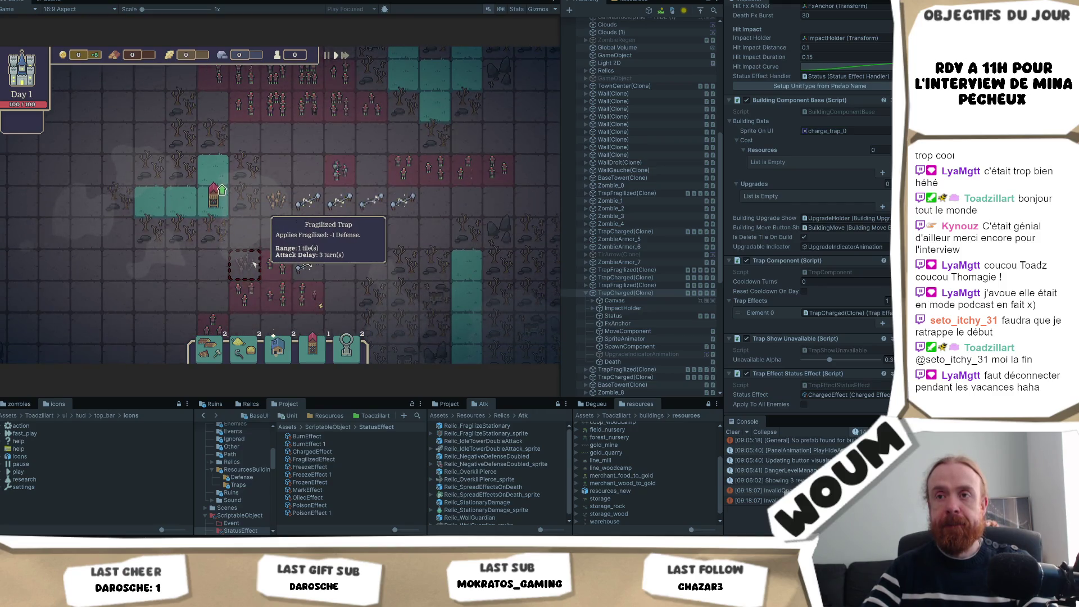
key("a")
key("s")
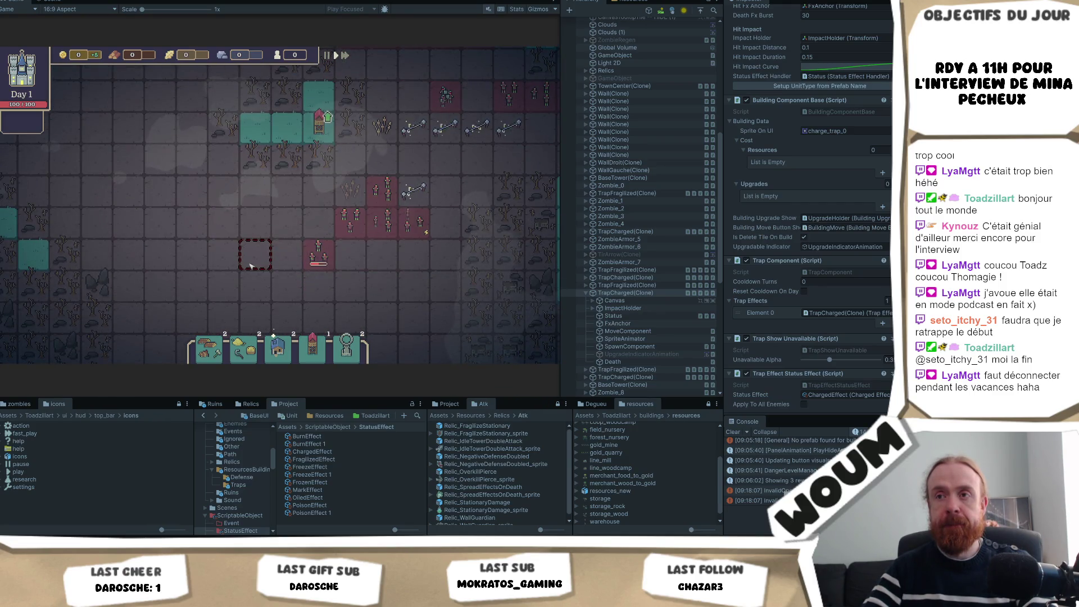
mouse_move(387, 220)
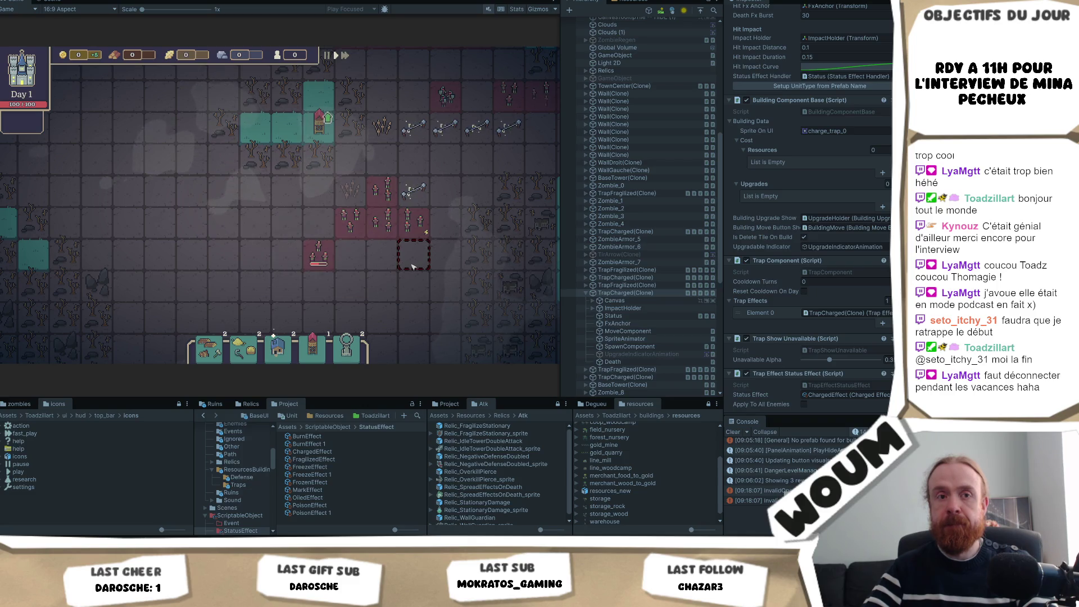
key("d")
key("w")
key("w")
key("d")
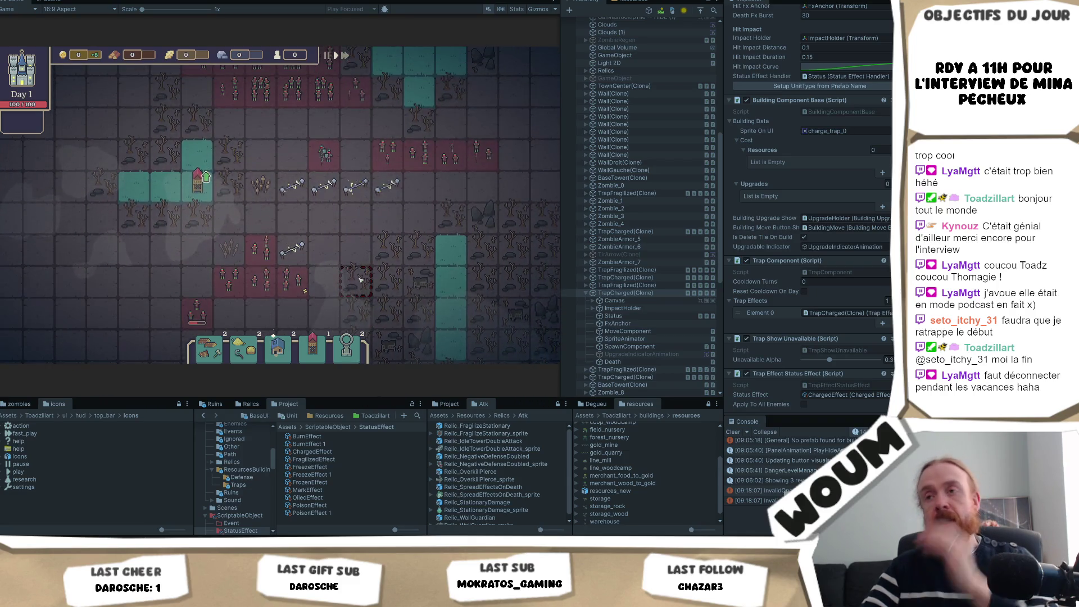
key("w")
key("a")
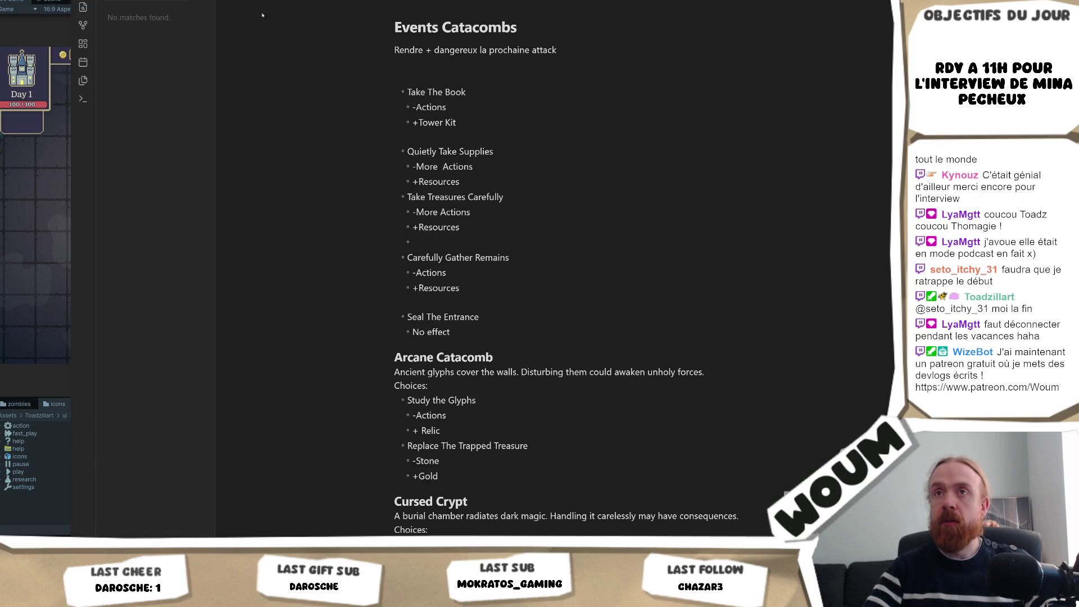
Step: Switch briefly to Unity, then return to Obsidian's Events Catacombs and Stratégie Défense notes
key("alt+Tab")
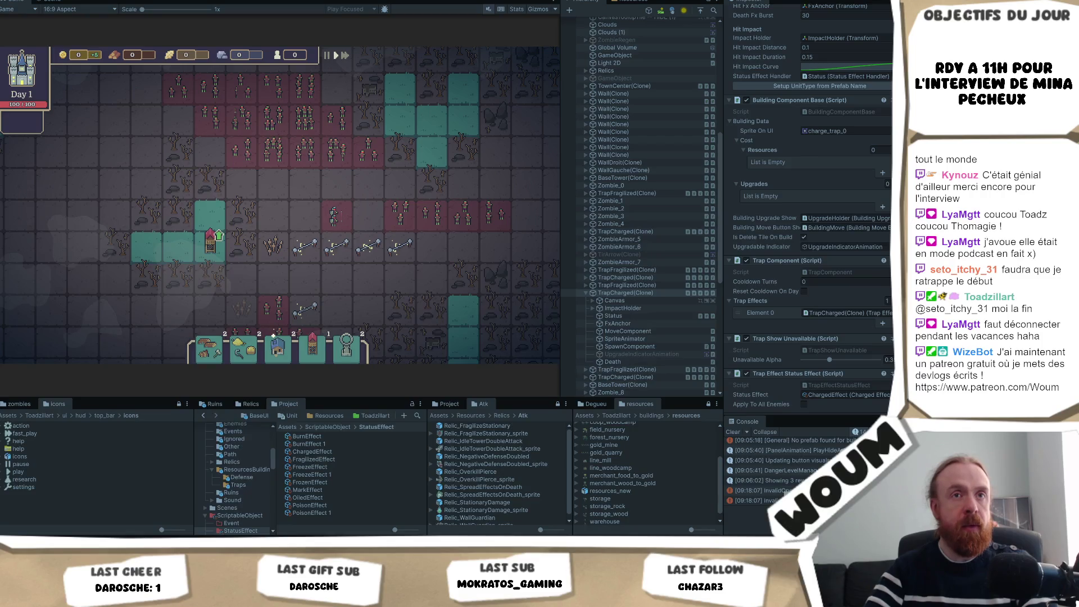
key("alt+Tab")
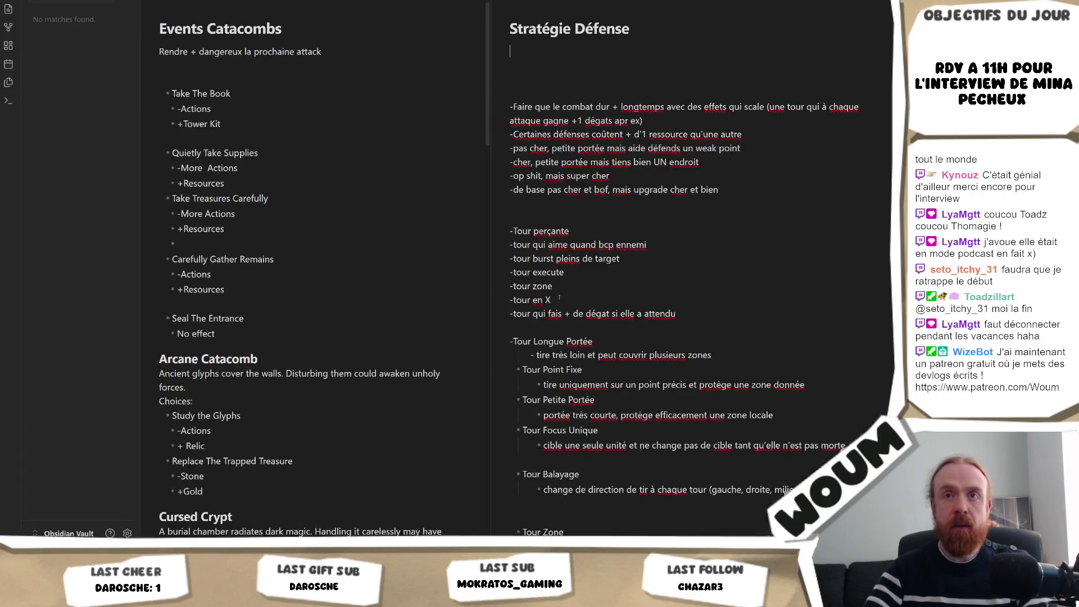
Step: Move the split divider left so the Stratégie Défense pane gets wider
left_click_drag(490, 193, 417, 192)
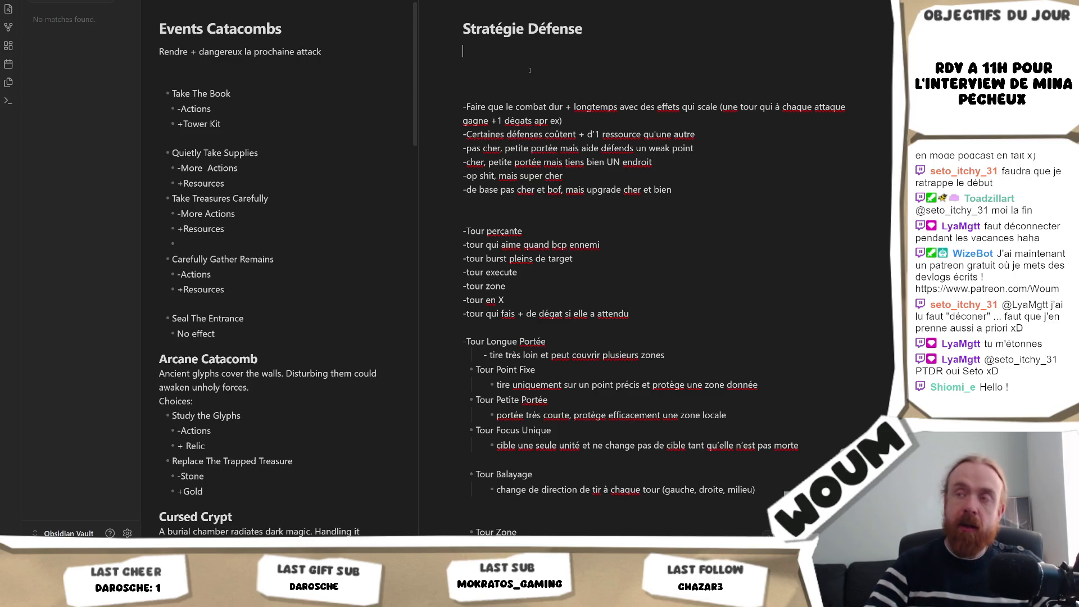
Step: Add '-Trappe glace, qui % freeze le mob' and a new '-' bullet under Stratégie Défense
key("Return")
type("-Trappe glace,")
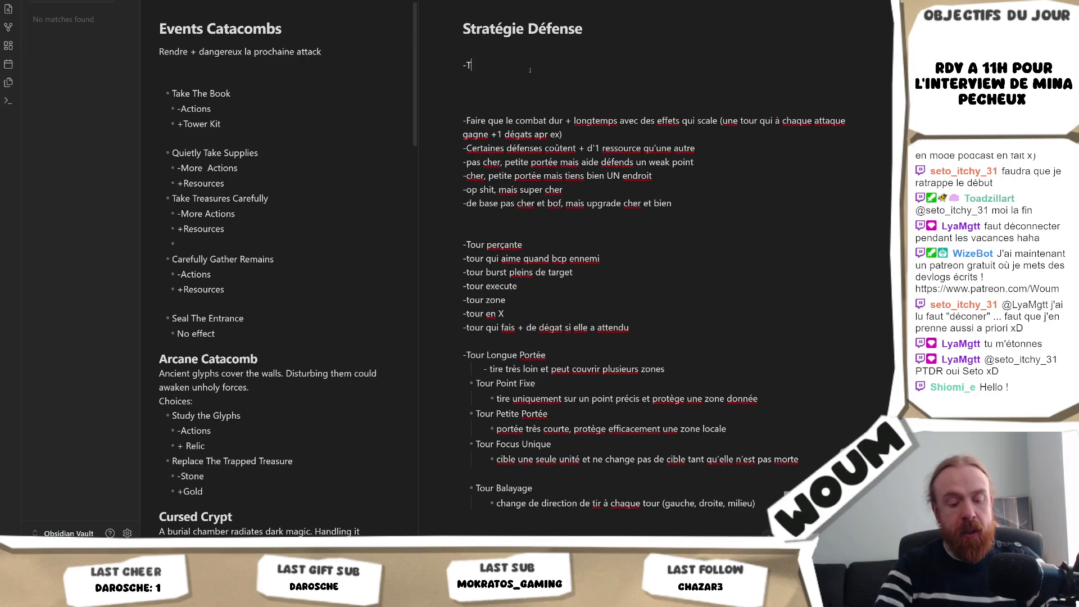
type(" qui continue")
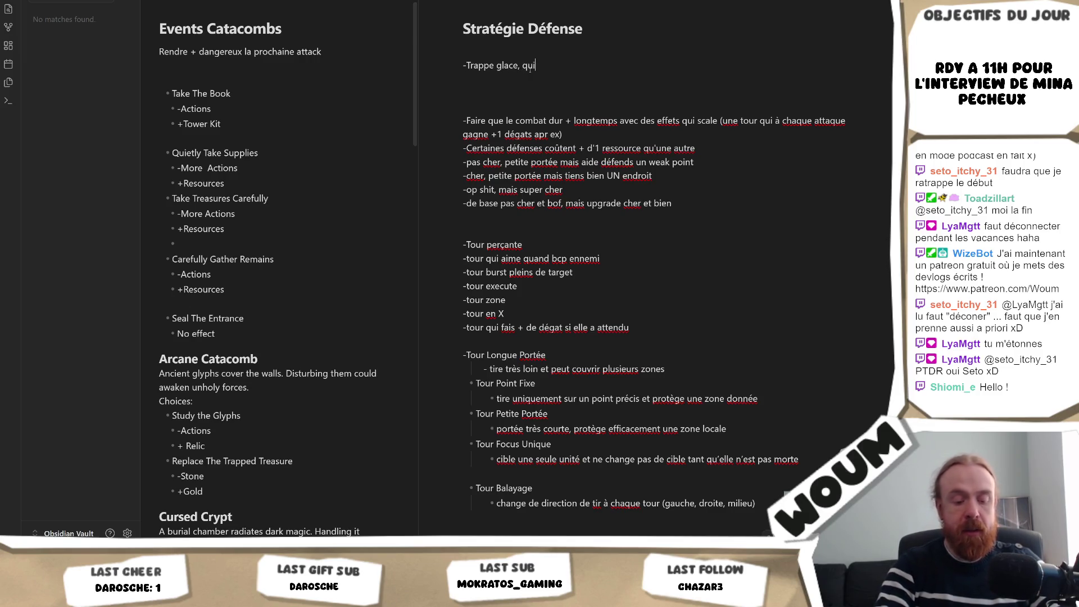
key("BackSpace")
key("BackSpace")
key("BackSpace")
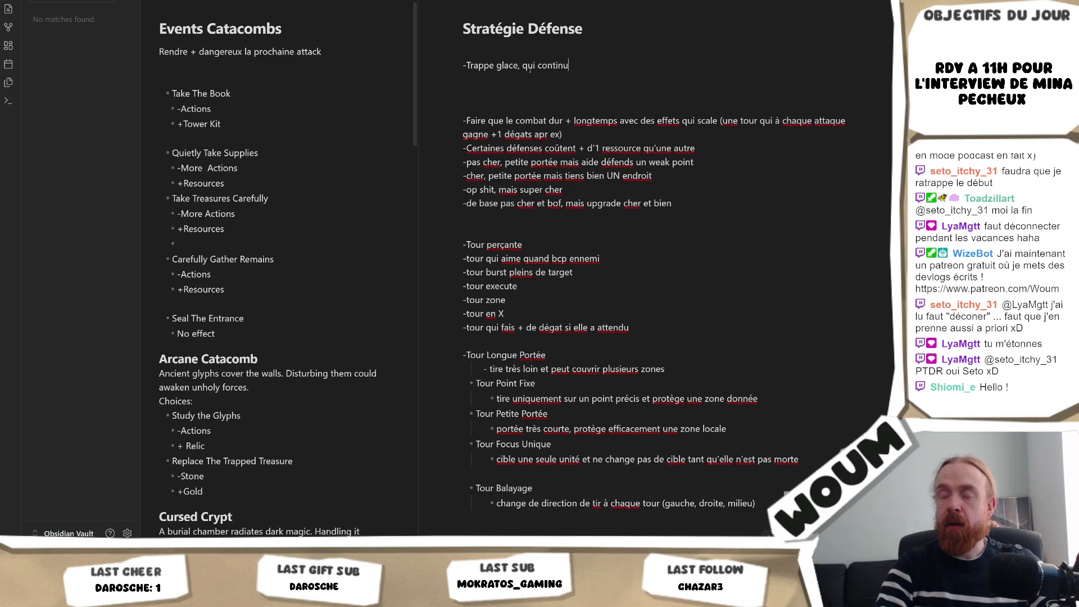
type("% freeze le mob")
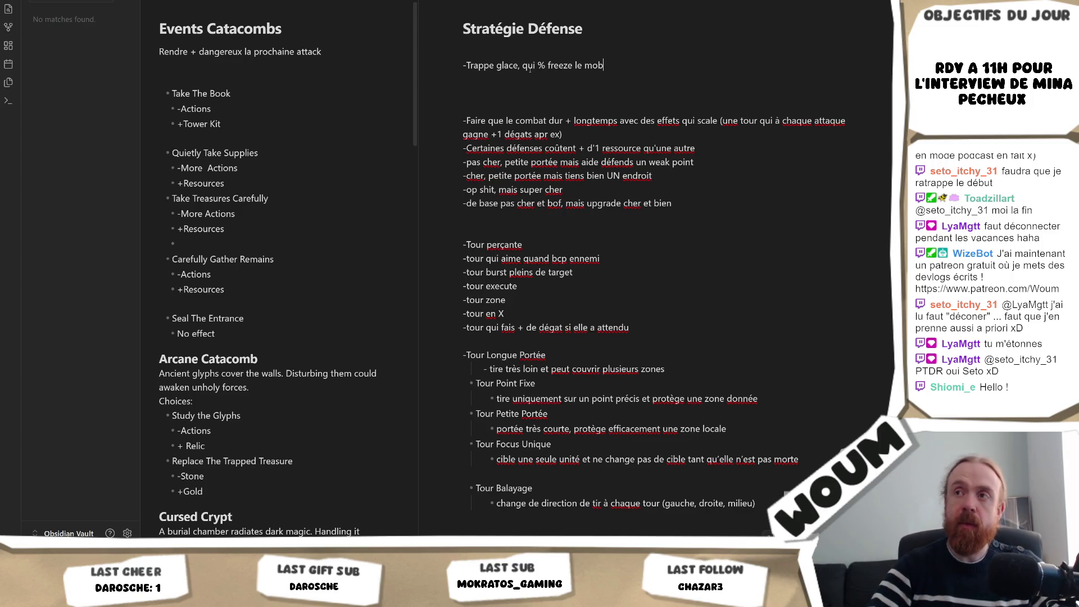
key("Return")
type("-")
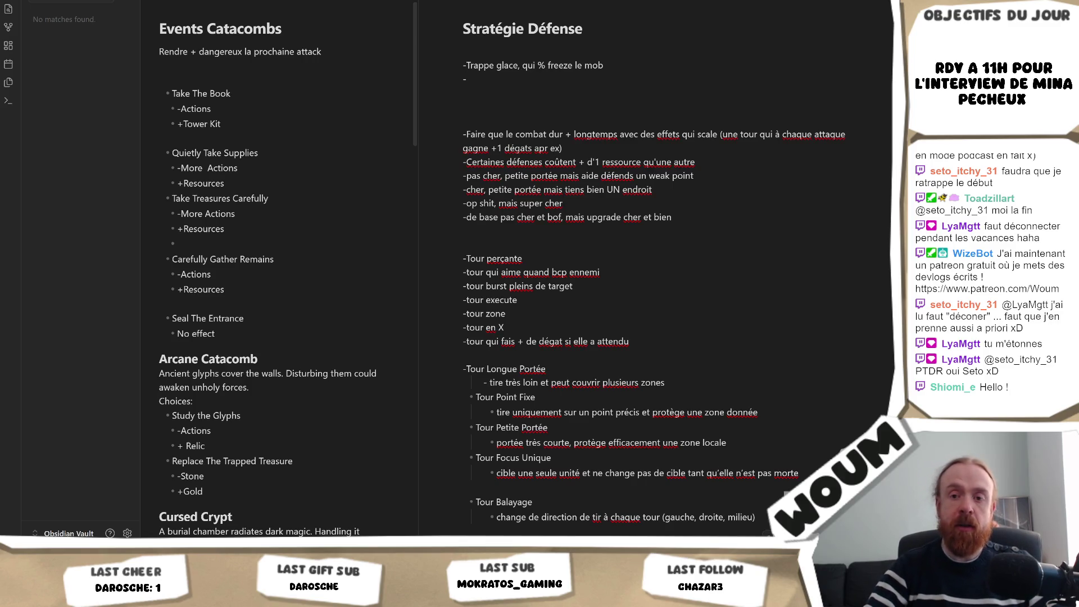
key("alt+Tab")
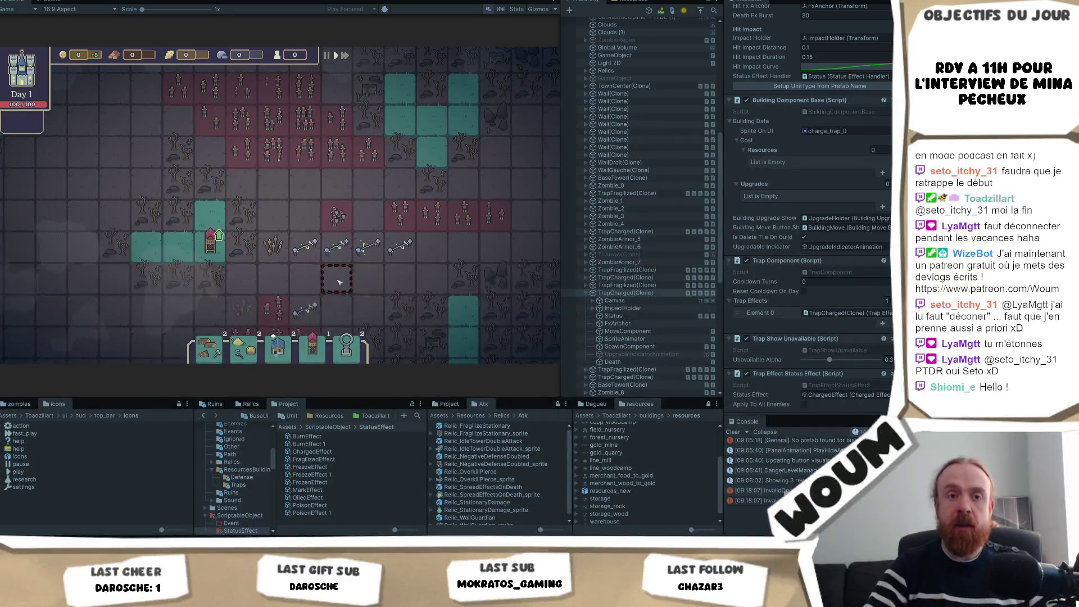
Step: Zoom in and read the Charged Trap tooltip: 50% stun for 1 turn, range 1 tile
scroll(337, 252, "up", 1)
scroll(355, 301, "up", 1)
mouse_move(359, 262)
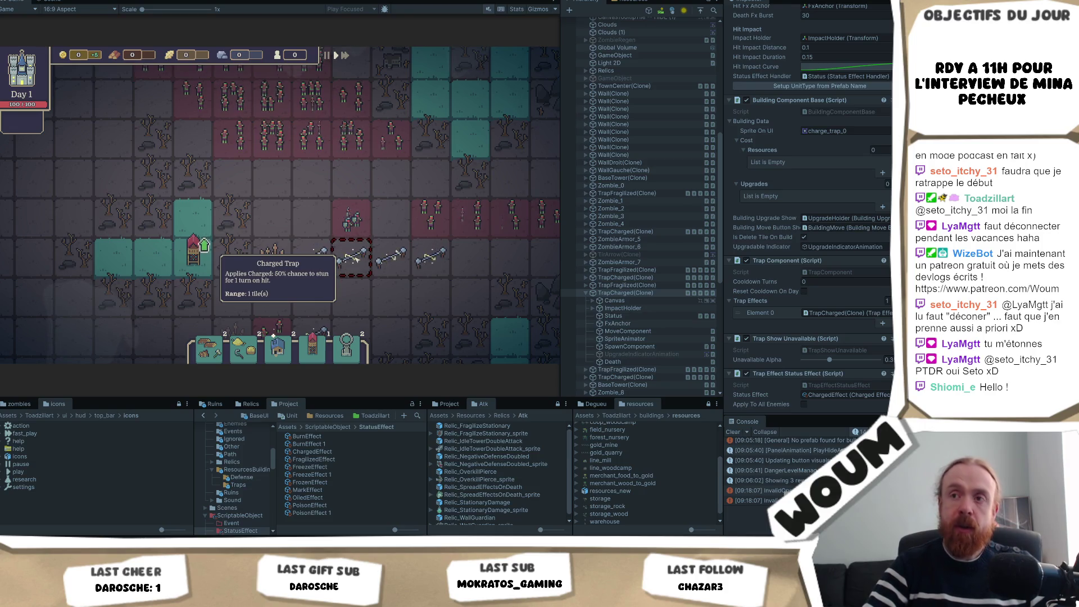
mouse_move(318, 257)
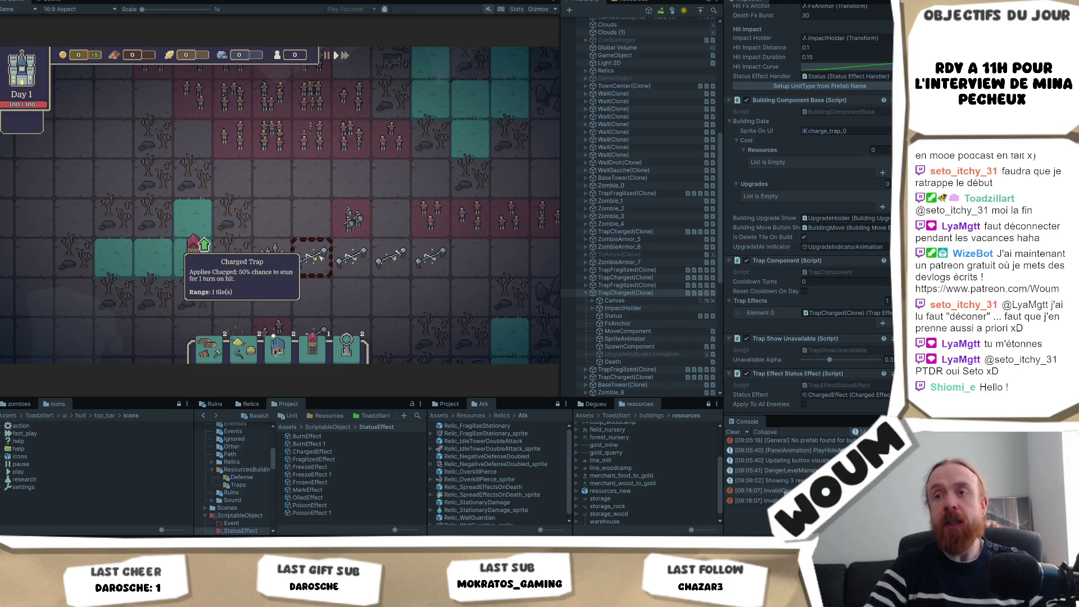
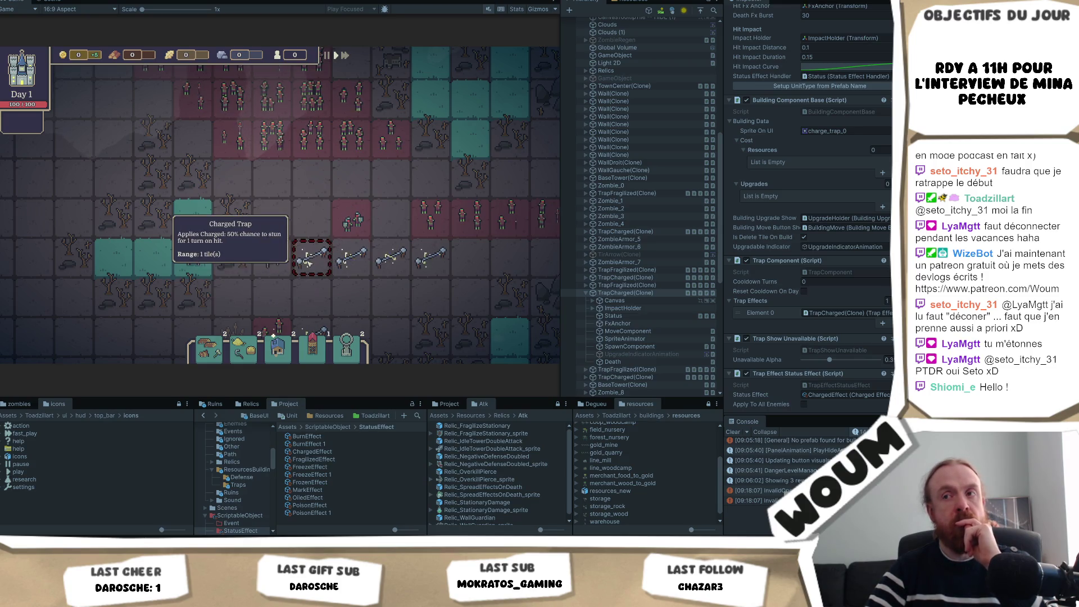
Step: Pan the board to read the Charged Trap's 50% stun chance, then bring up Obsidian
left_click_drag(408, 300, 367, 299)
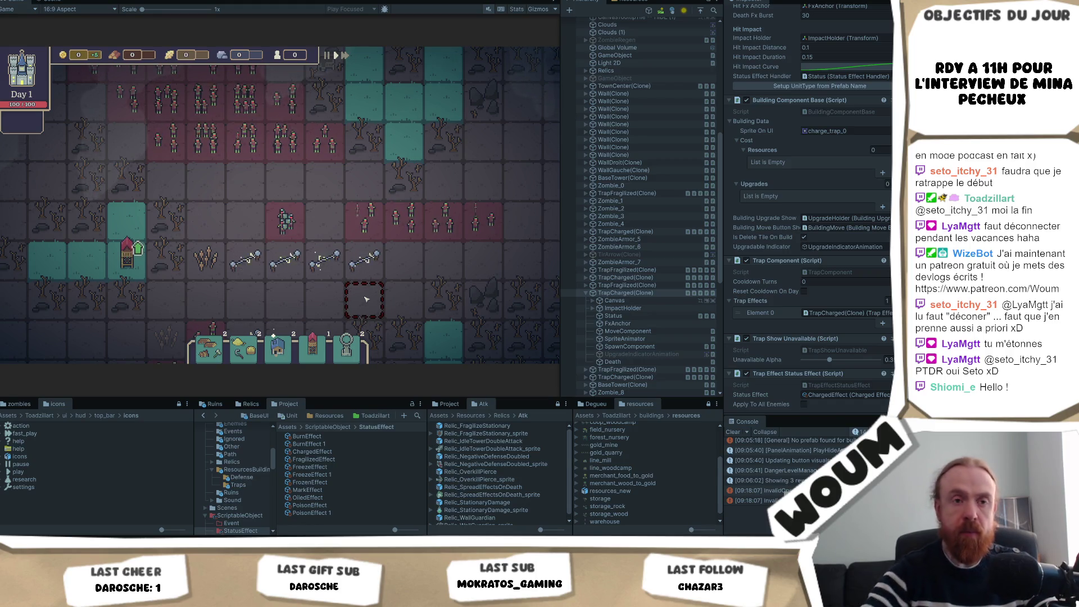
mouse_move(300, 256)
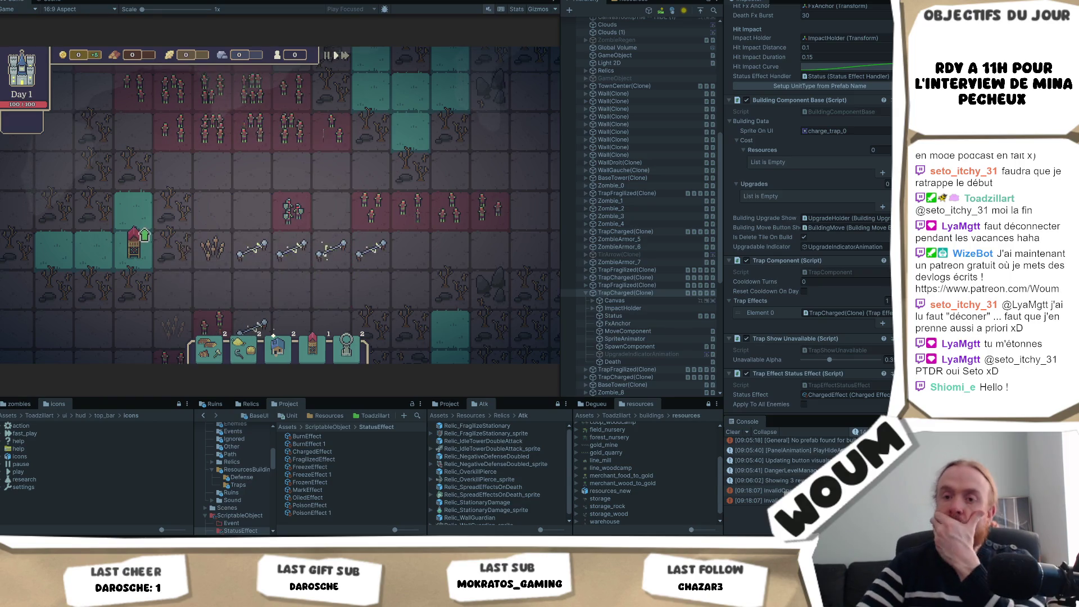
mouse_move(74, 541)
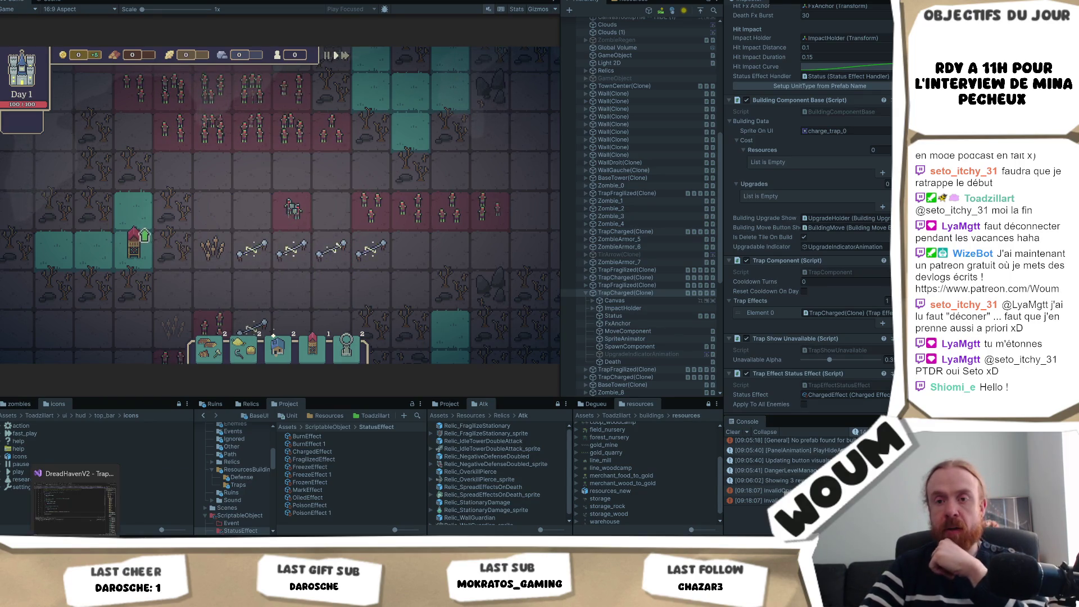
left_click(100, 597)
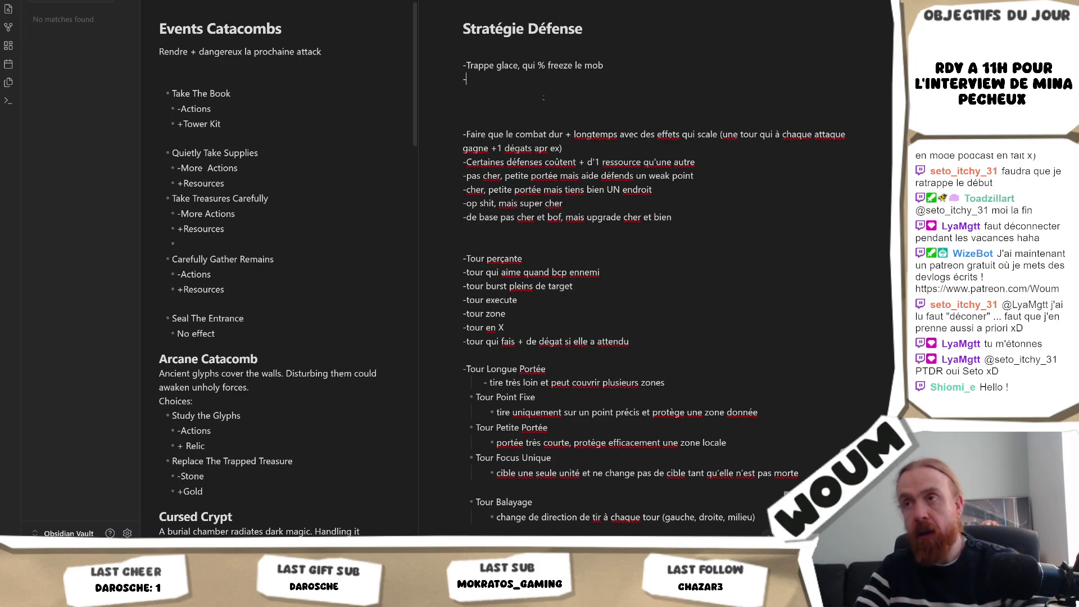
Step: Type 'trappe elec, effet si mob en armure' as a new line under the ice trap
type("trappe elec,")
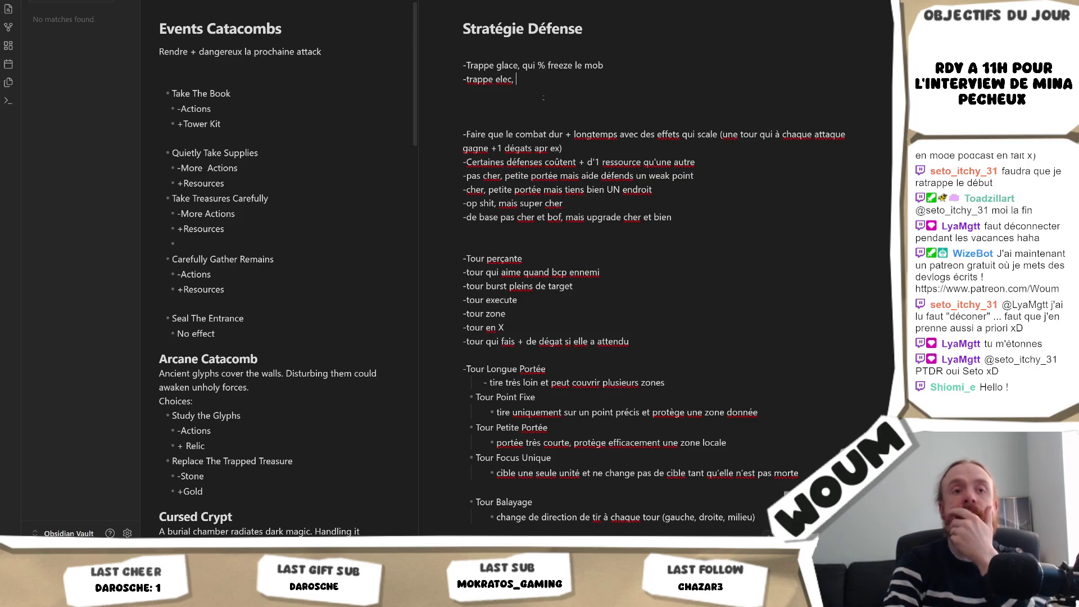
type("effet si m")
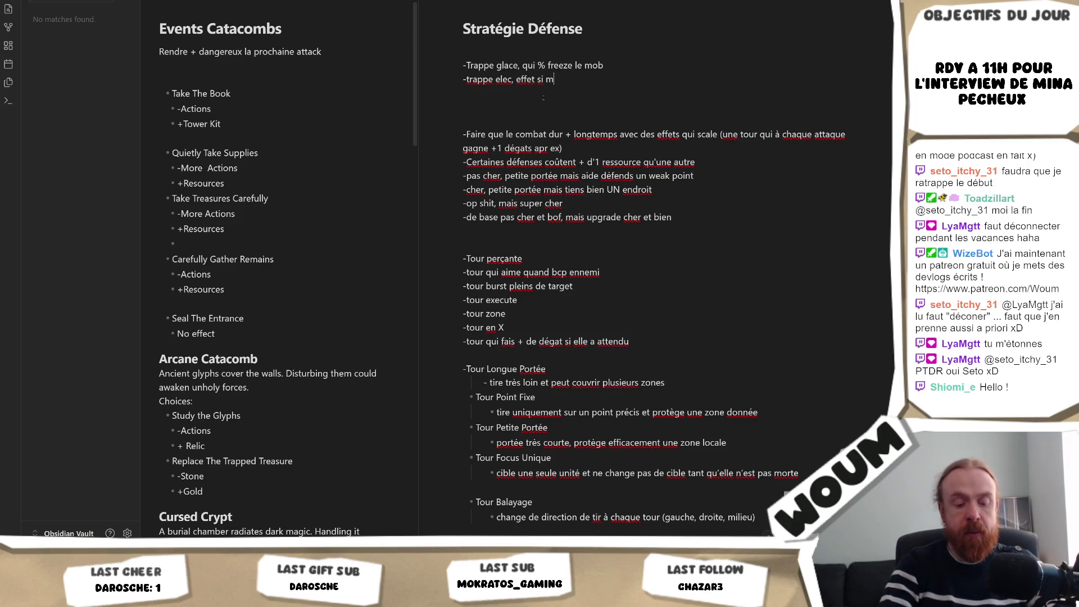
type("ob en armure,")
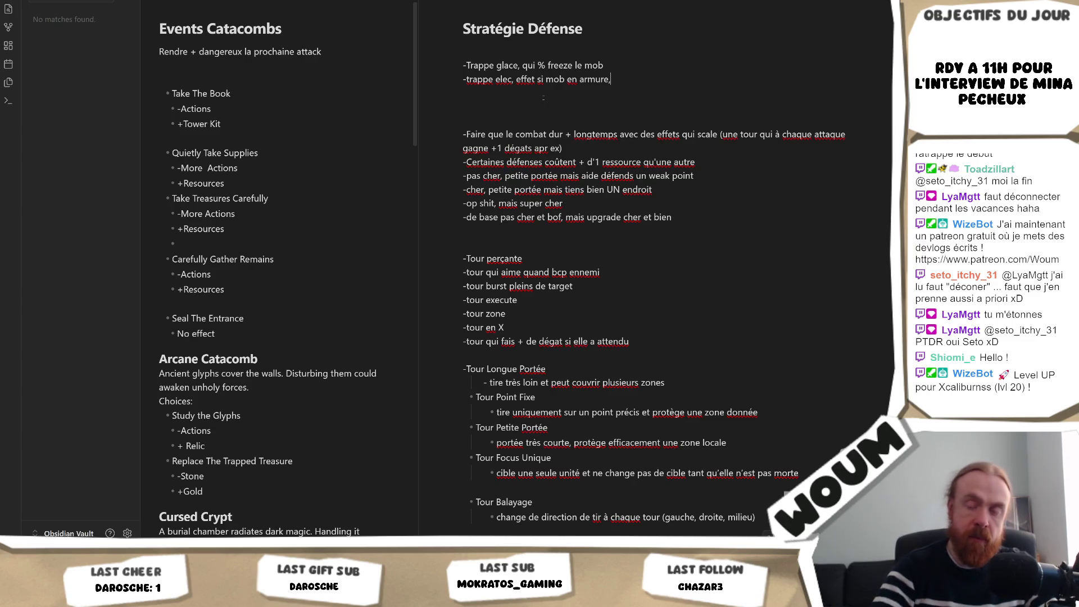
Step: Reword the electric trap line to 'stun 2 tours la case si mob en armure' and return to Unity
double_click(525, 80)
type("stun la case")
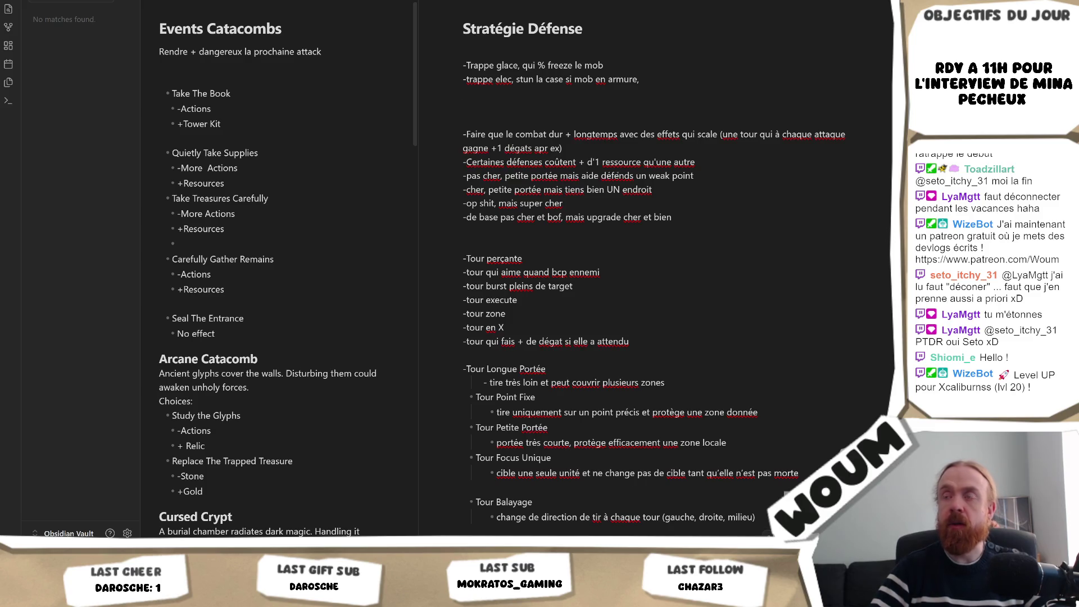
left_click(536, 79)
type("2  tours")
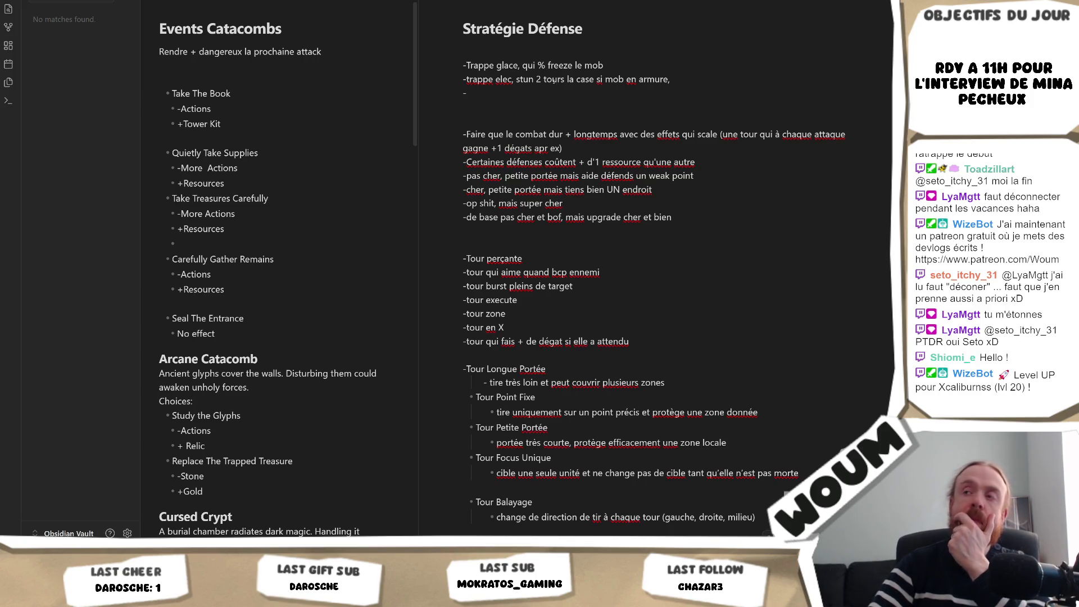
mouse_move(54, 597)
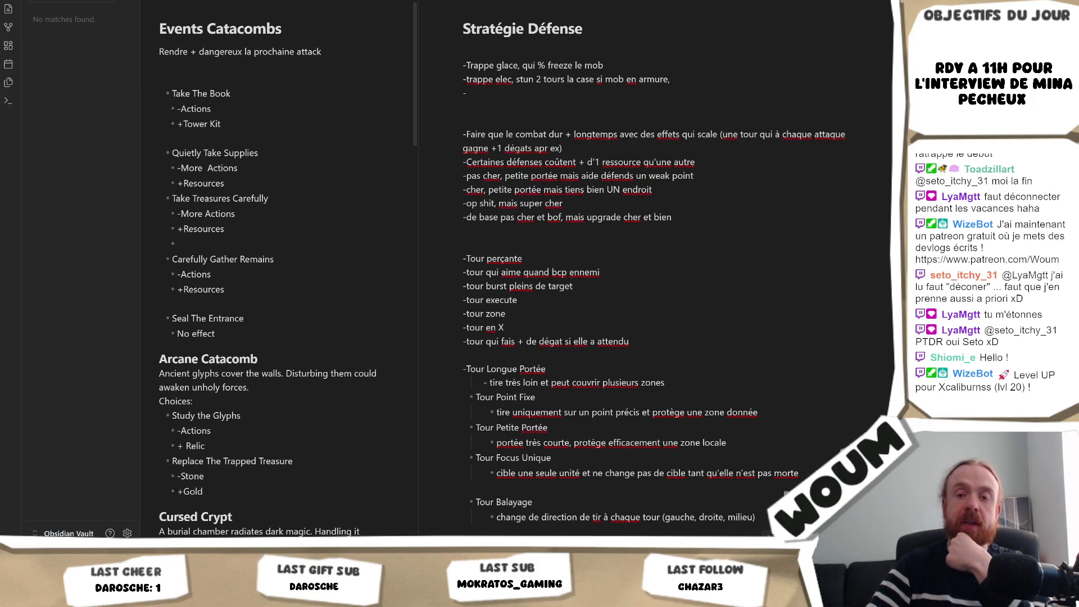
key("alt+Tab")
Step: Place a Mark Trap on an empty tile, inspect its +50% crit chance, then switch to Obsidian
mouse_move(246, 294)
left_mouse_down()
mouse_move(393, 205)
mouse_move(332, 284)
left_mouse_up()
left_click(331, 284)
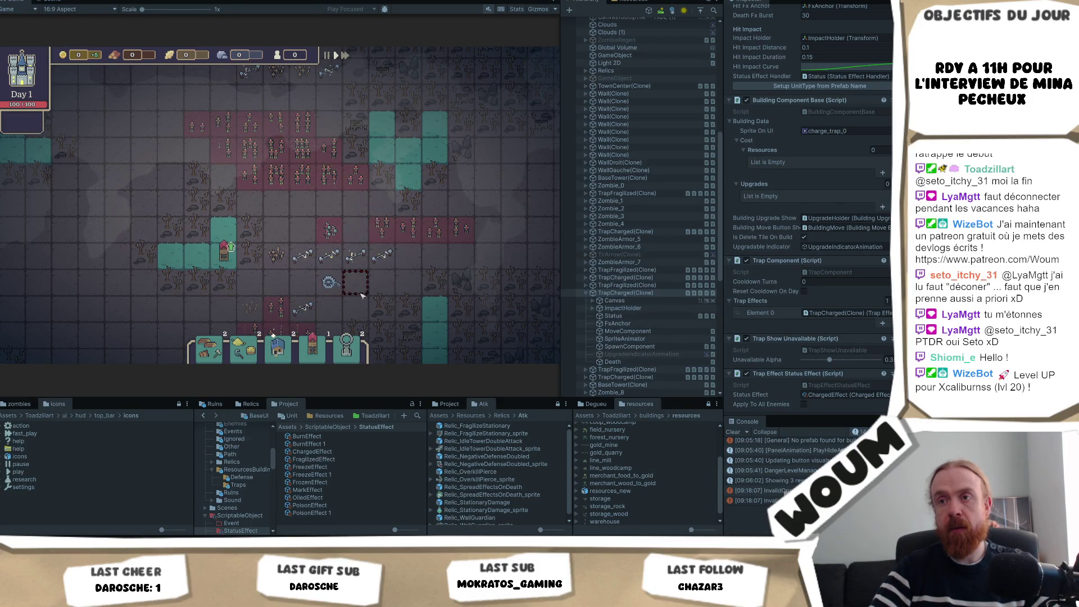
left_click_drag(362, 295, 365, 259)
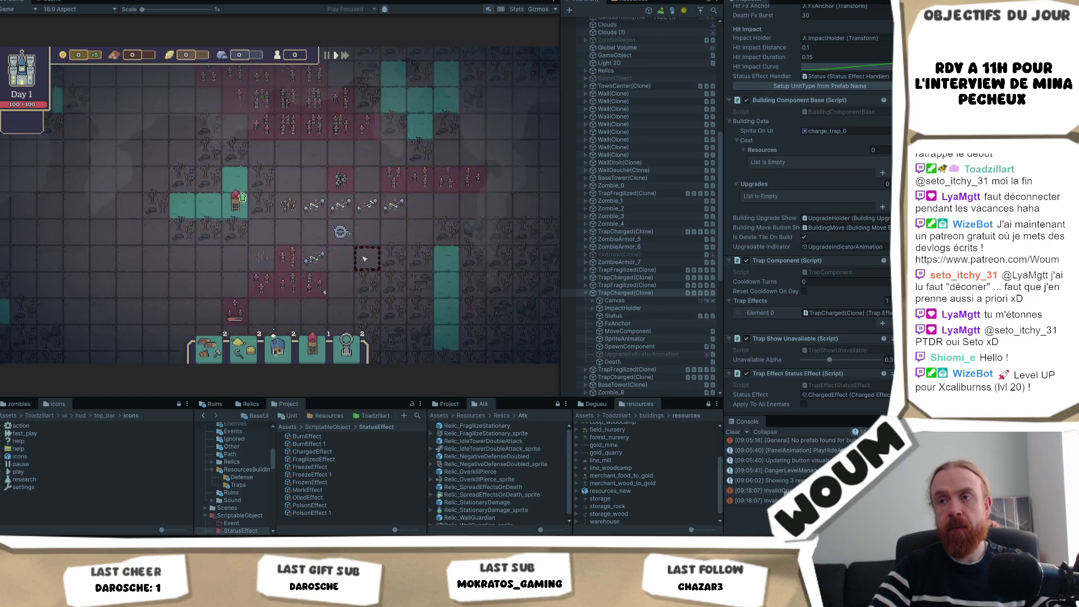
scroll(364, 259, "up", 1)
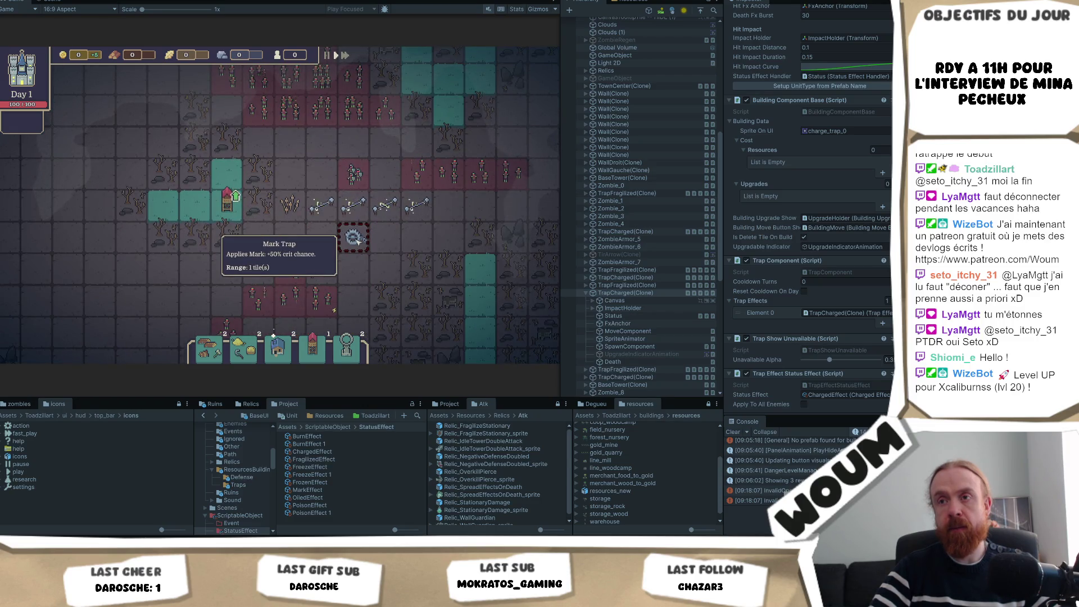
key("w")
key("d")
mouse_move(331, 262)
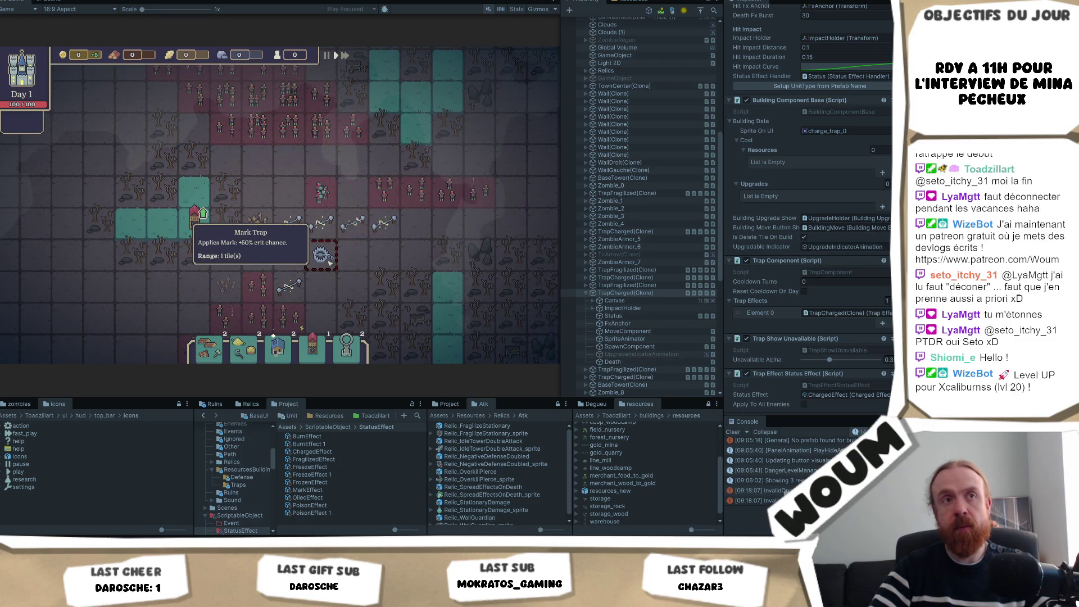
key("w")
key("d")
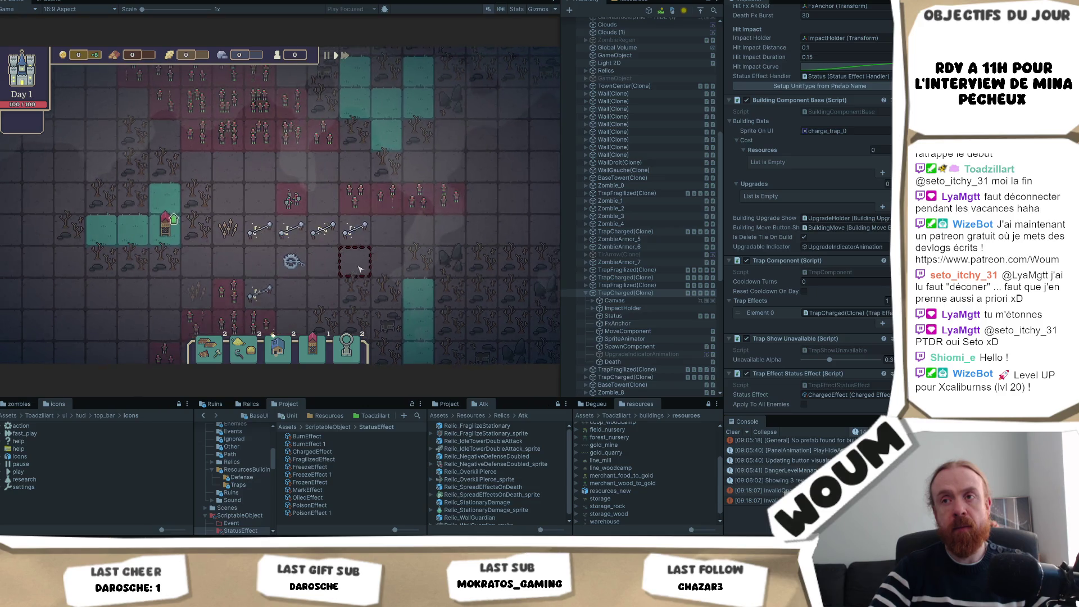
key("alt+Tab")
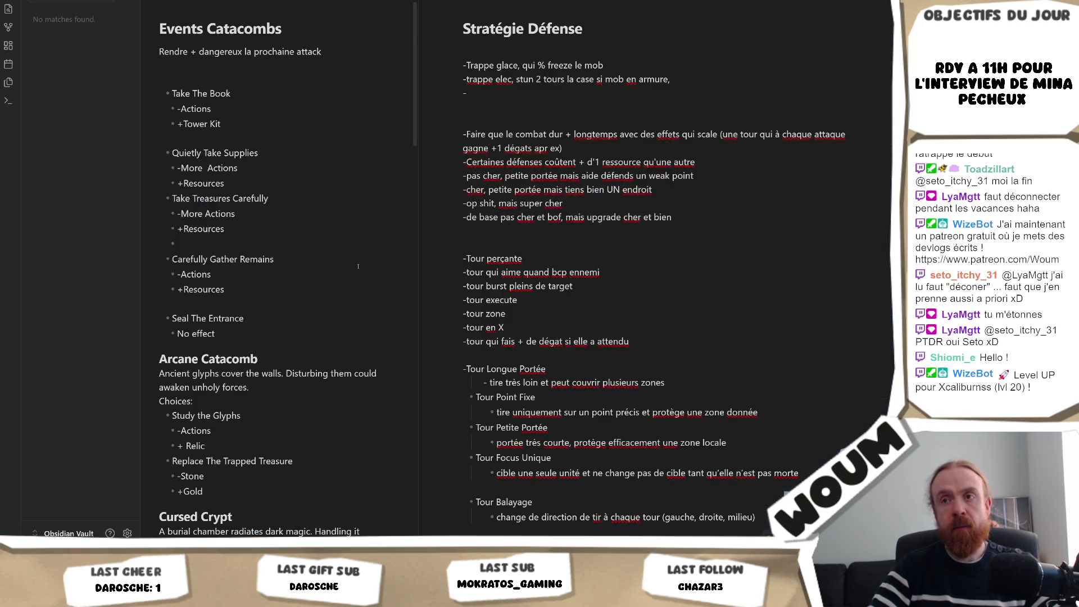
Step: Write the pushback trap idea ending 'mais PAS vers le mur, gauche/droite/haut', checking the game between edits
key("alt+Tab")
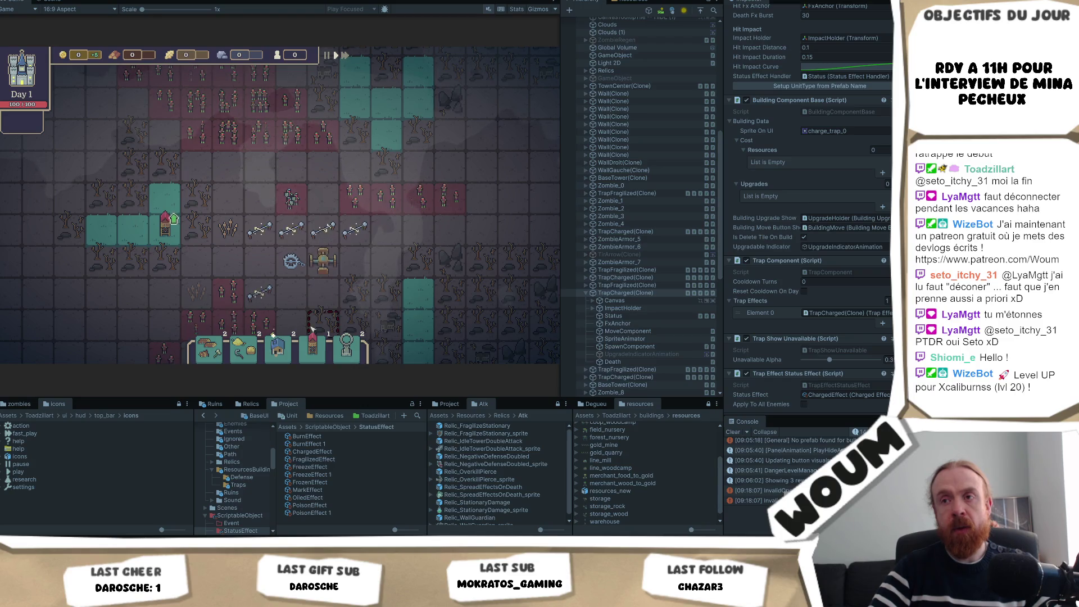
key("alt+Tab")
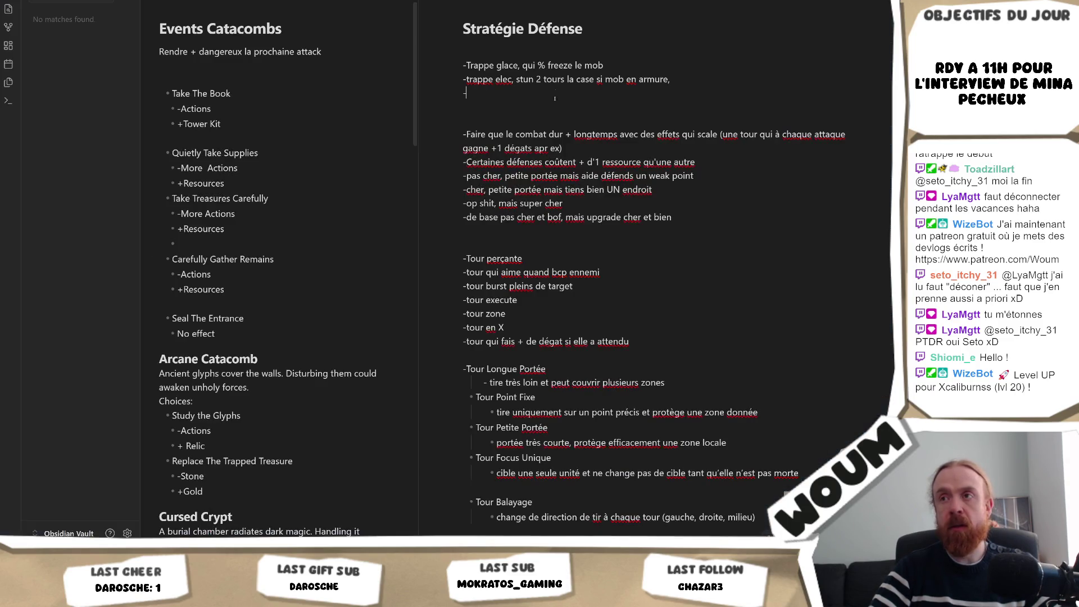
type("pushback tr")
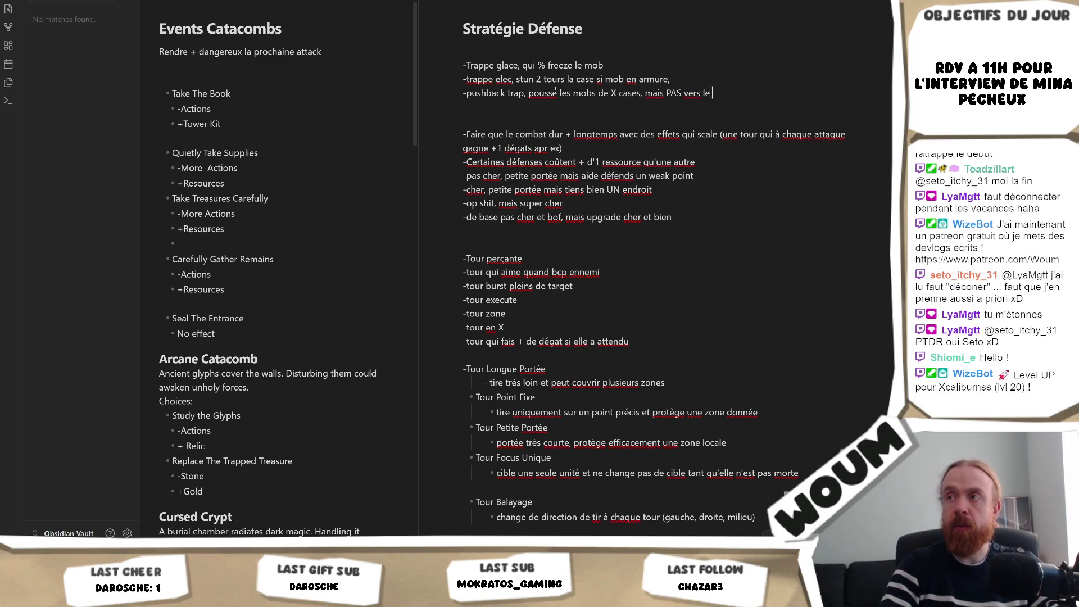
key("alt+Tab")
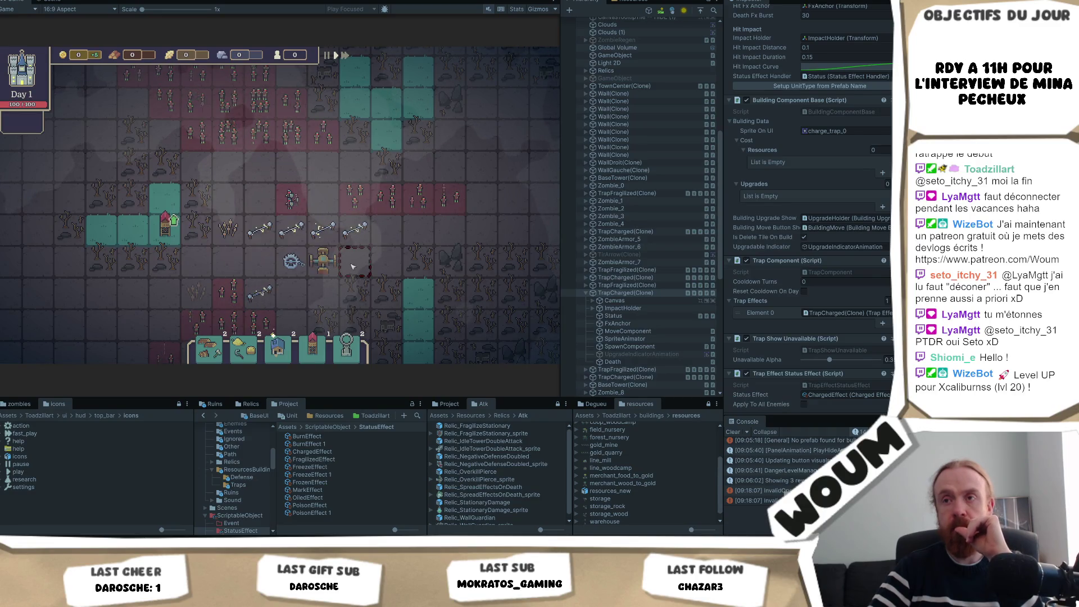
key("alt+Tab")
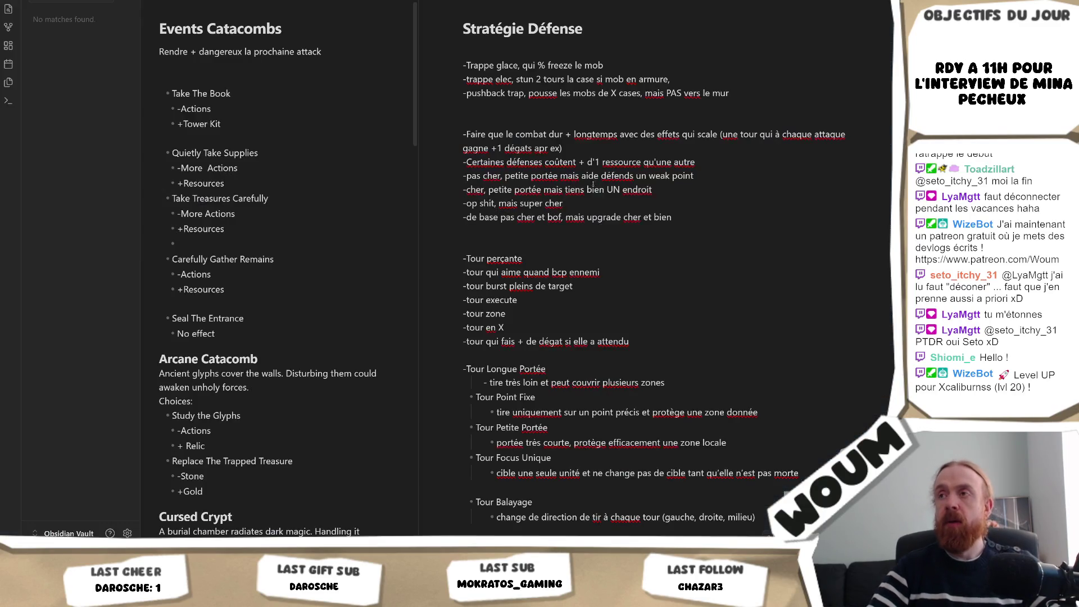
type(", gauche/droite/haut")
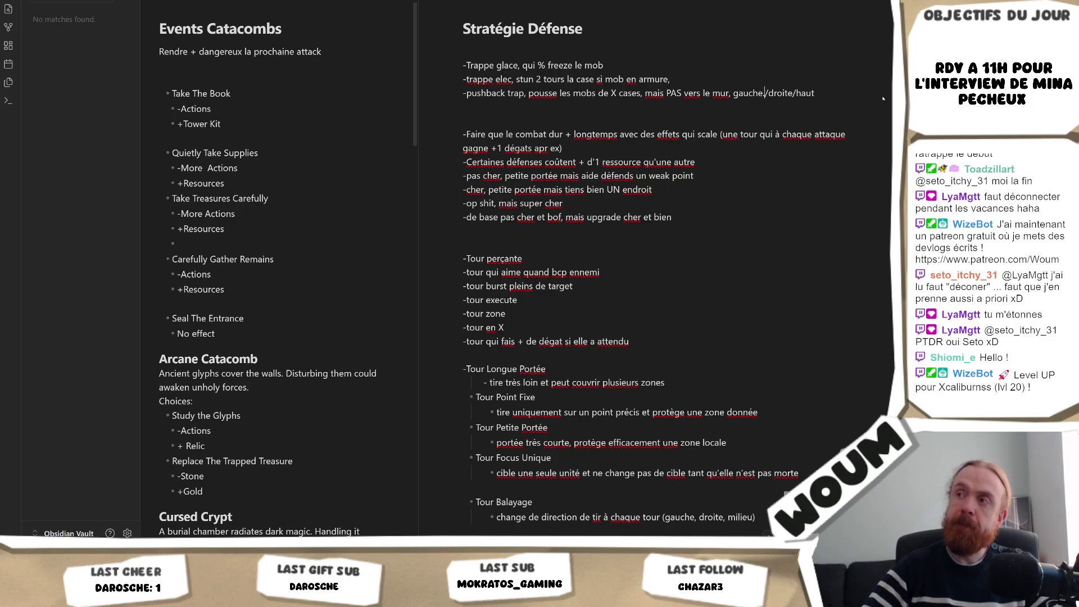
key("alt+Tab")
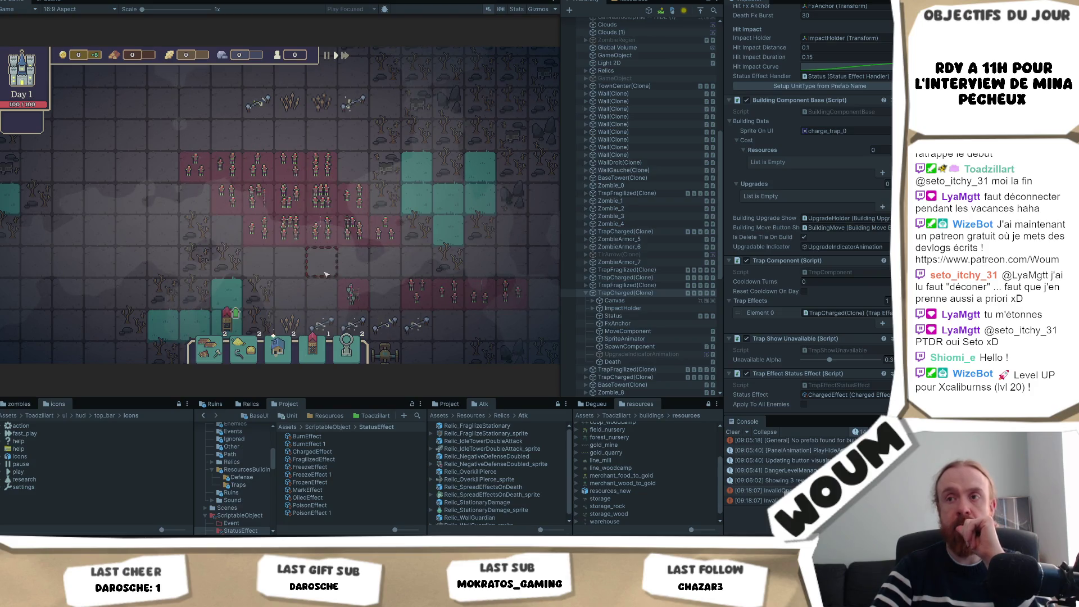
Step: Pan across the board to survey the zombie waves, then return to the Stratégie Défense note
mouse_move(352, 296)
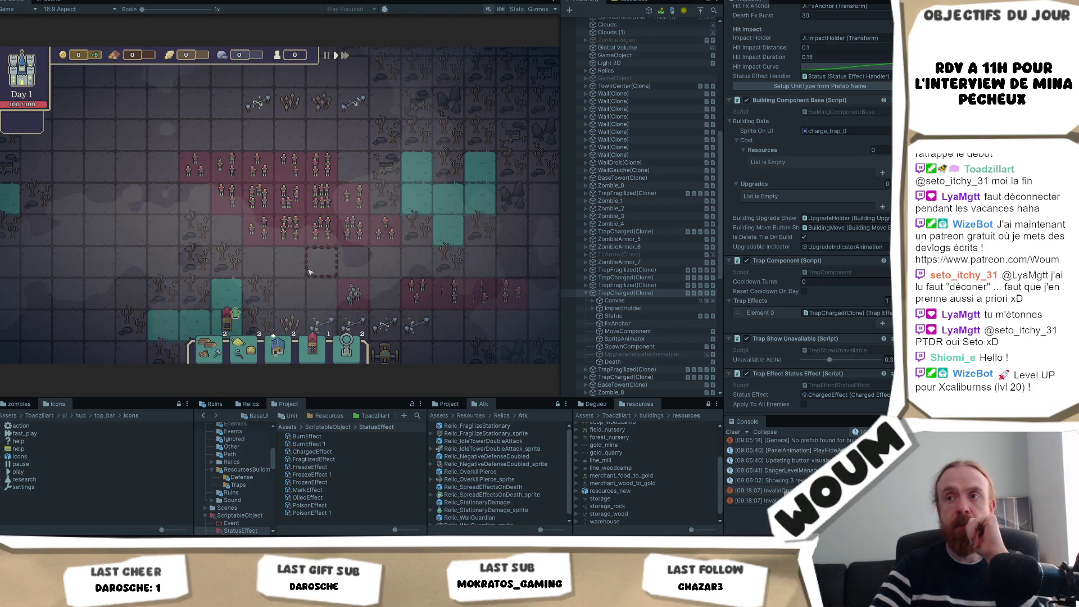
key("d")
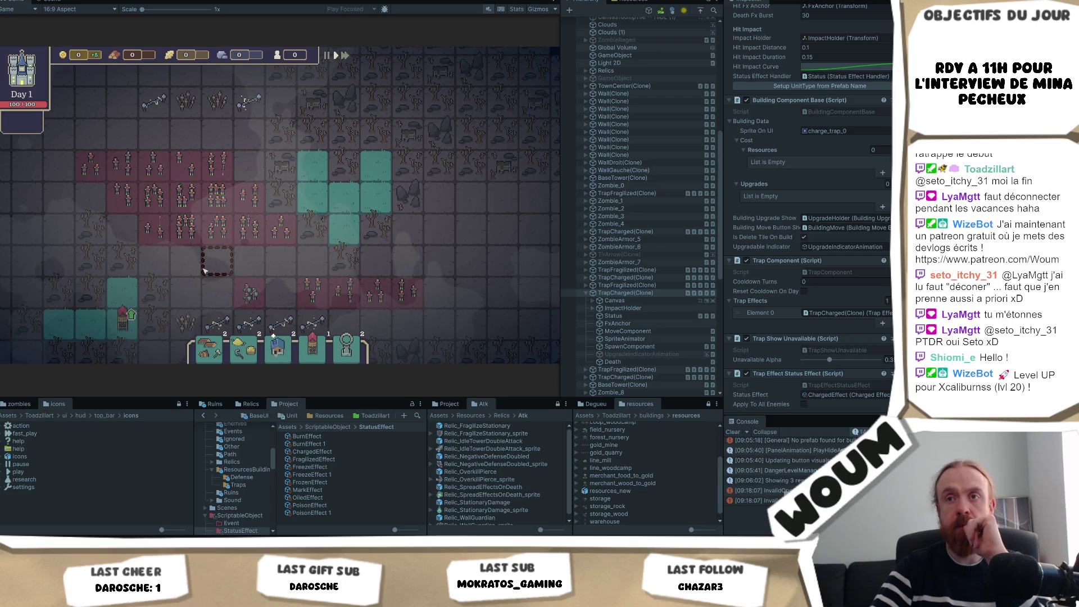
key("a")
key("s")
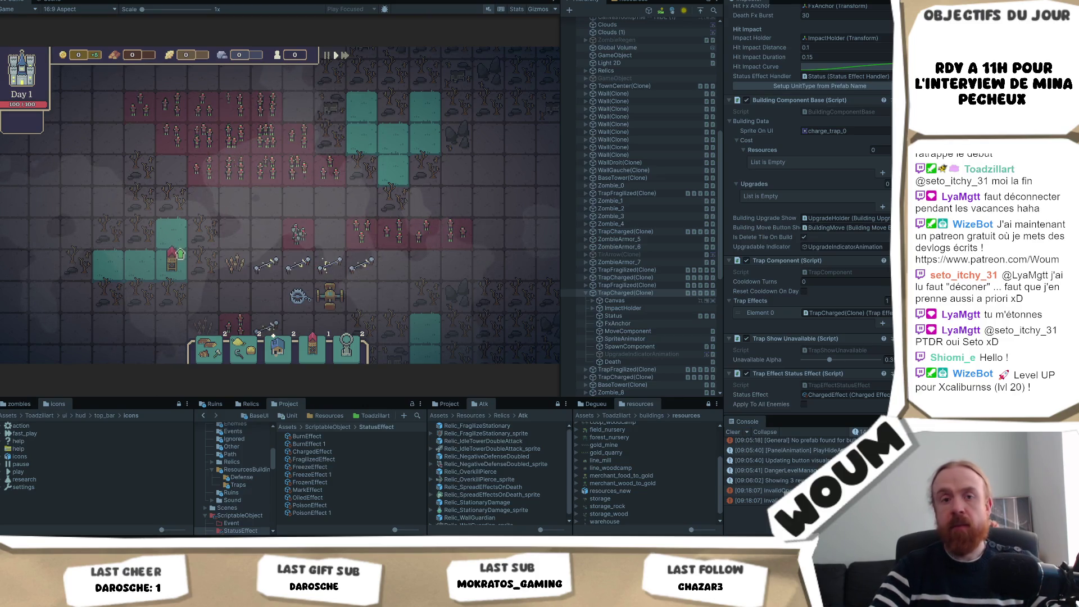
key("alt+Tab")
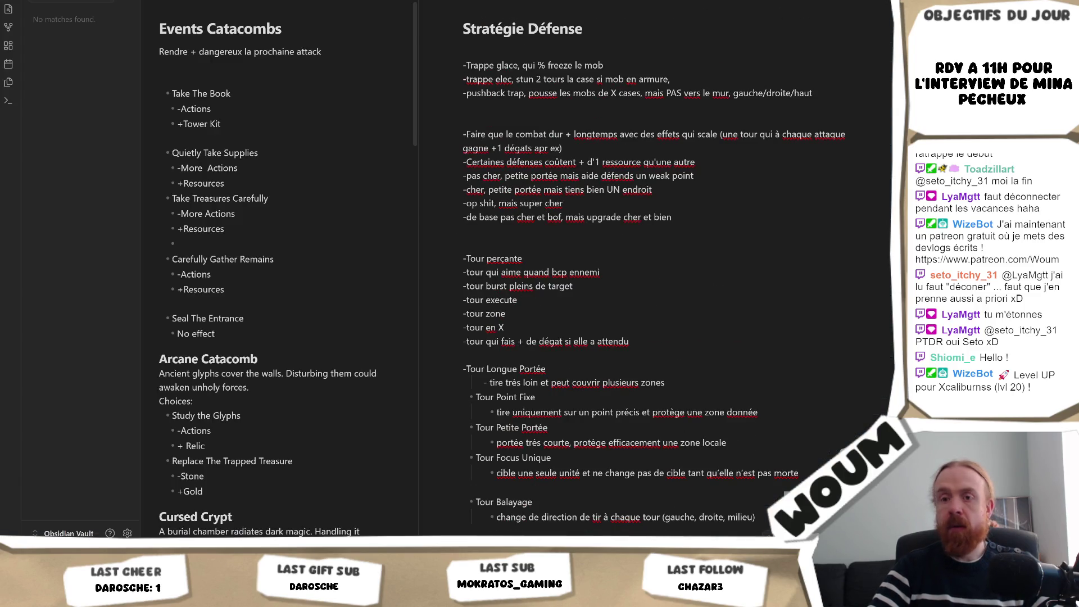
Step: Switch from the Obsidian notes back to the running Unity game
mouse_move(96, 595)
key("alt+Tab")
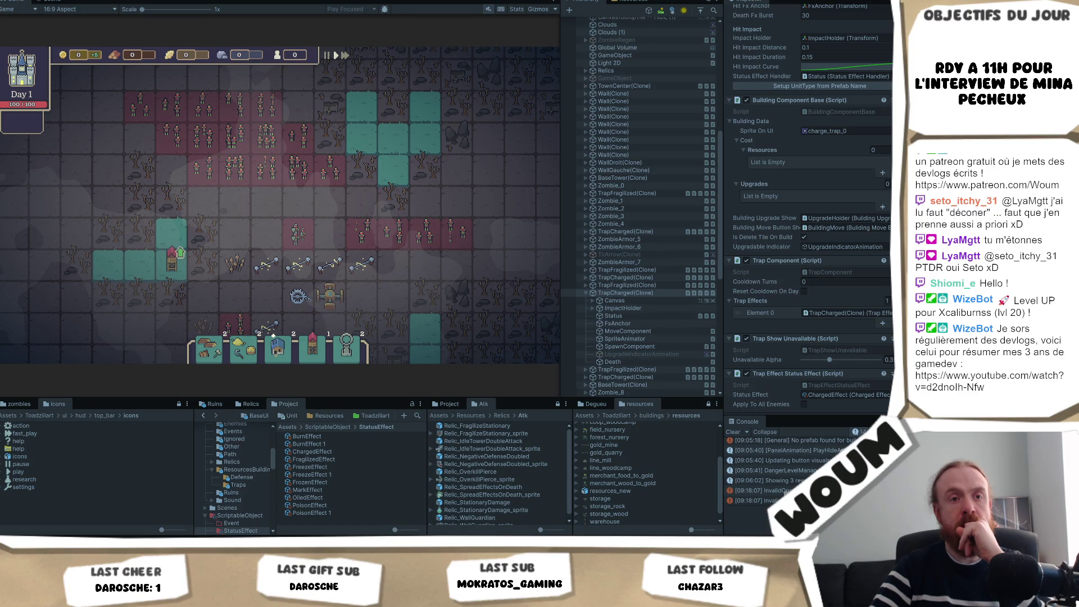
mouse_move(287, 300)
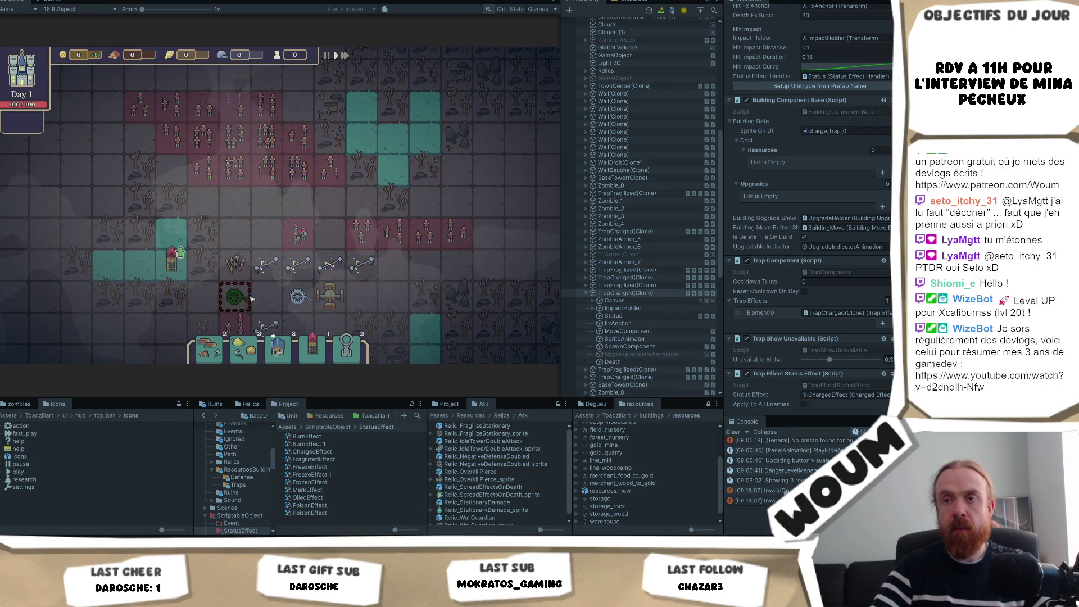
scroll(268, 302, "up", 2)
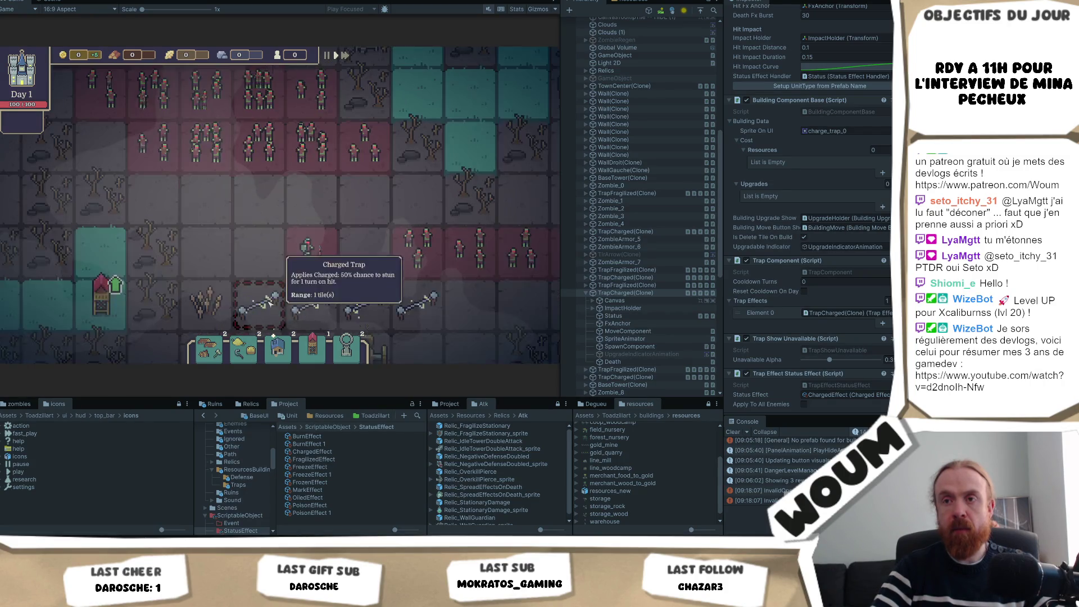
scroll(270, 303, "down", 1)
scroll(222, 113, "up", 2)
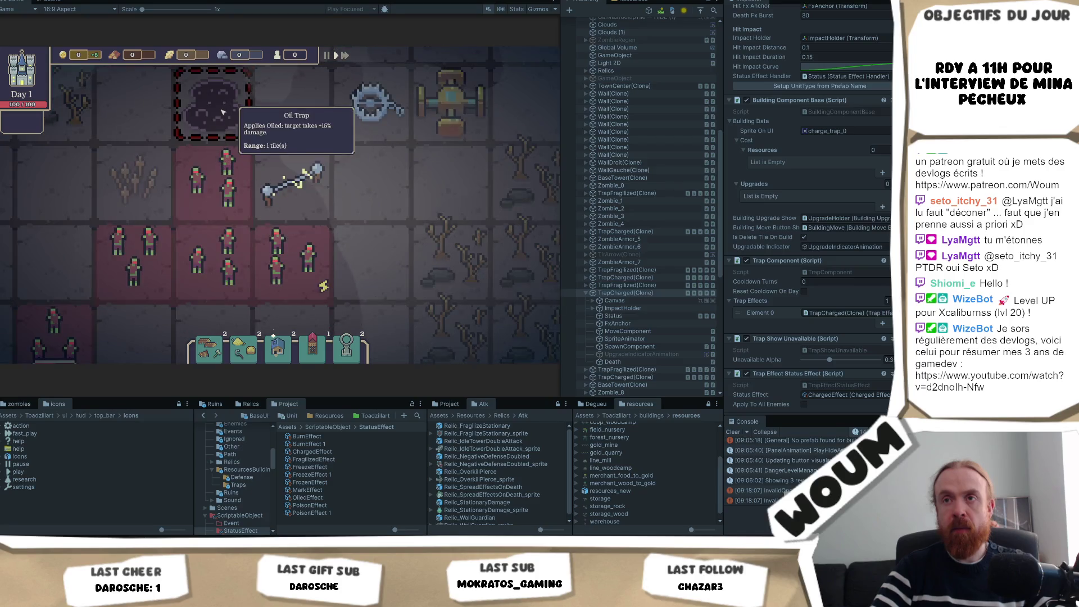
scroll(272, 197, "down", 3)
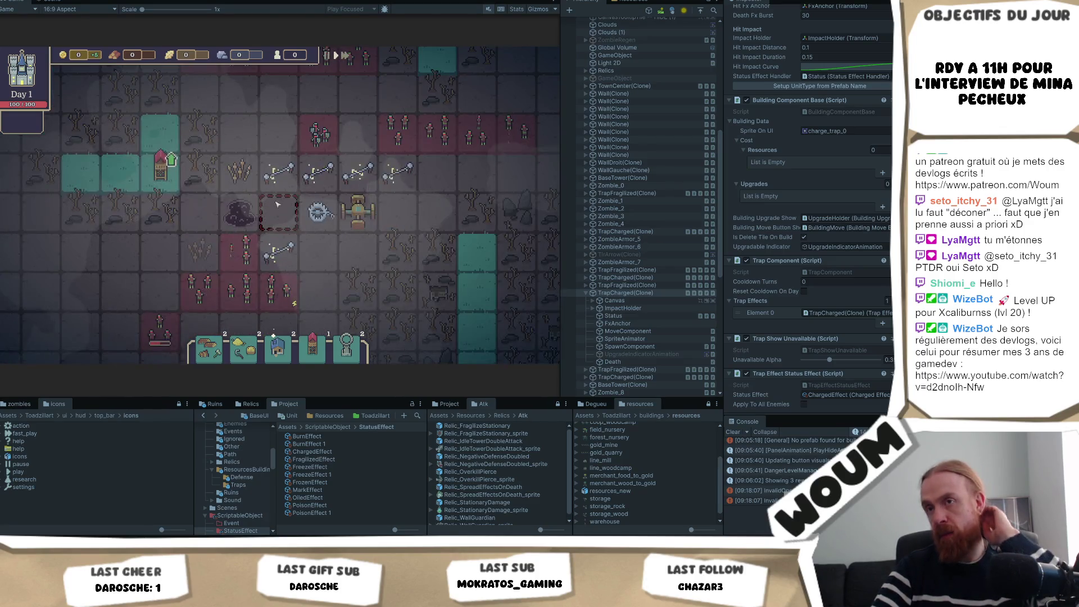
mouse_move(221, 224)
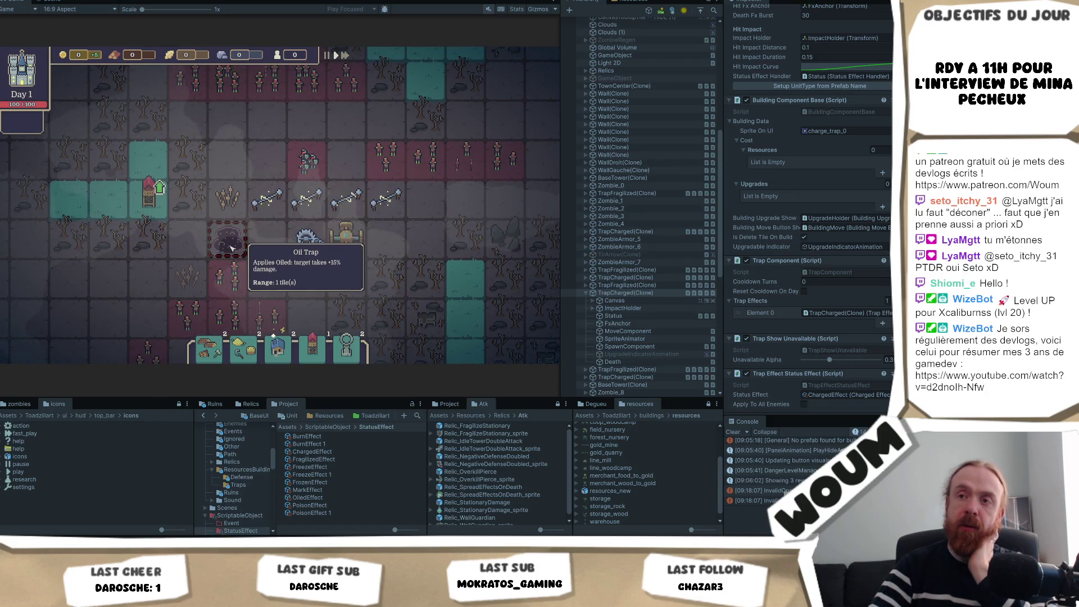
left_click_drag(231, 248, 229, 256)
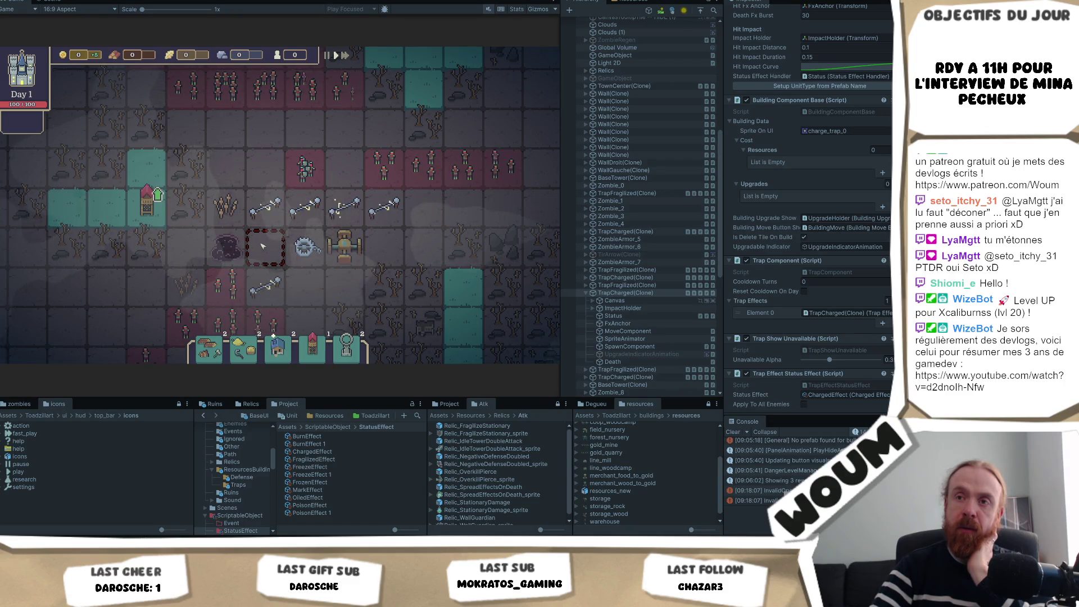
left_click_drag(262, 245, 258, 256)
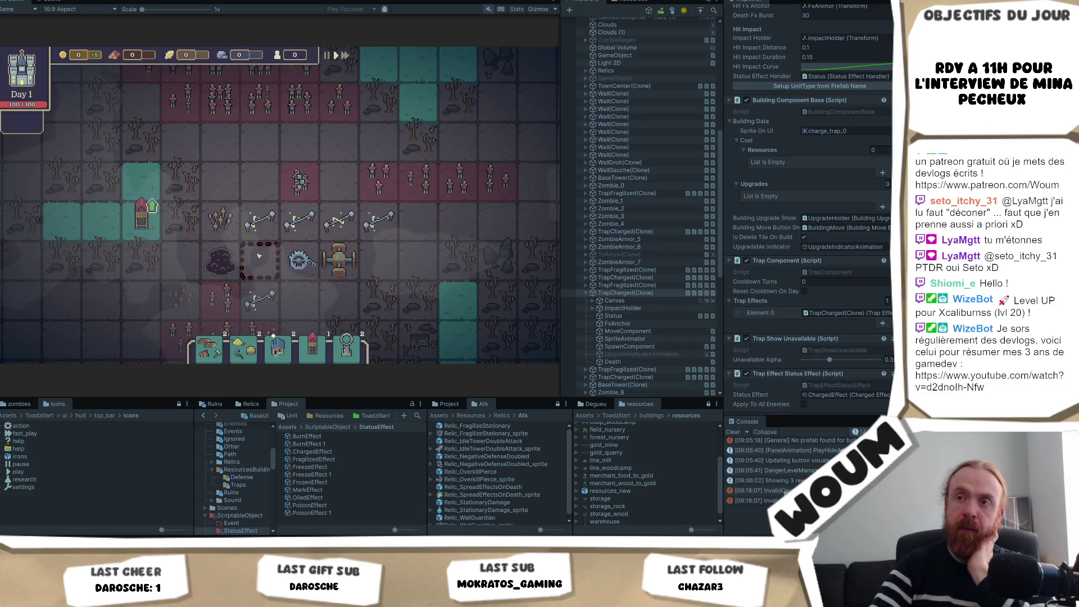
mouse_move(238, 263)
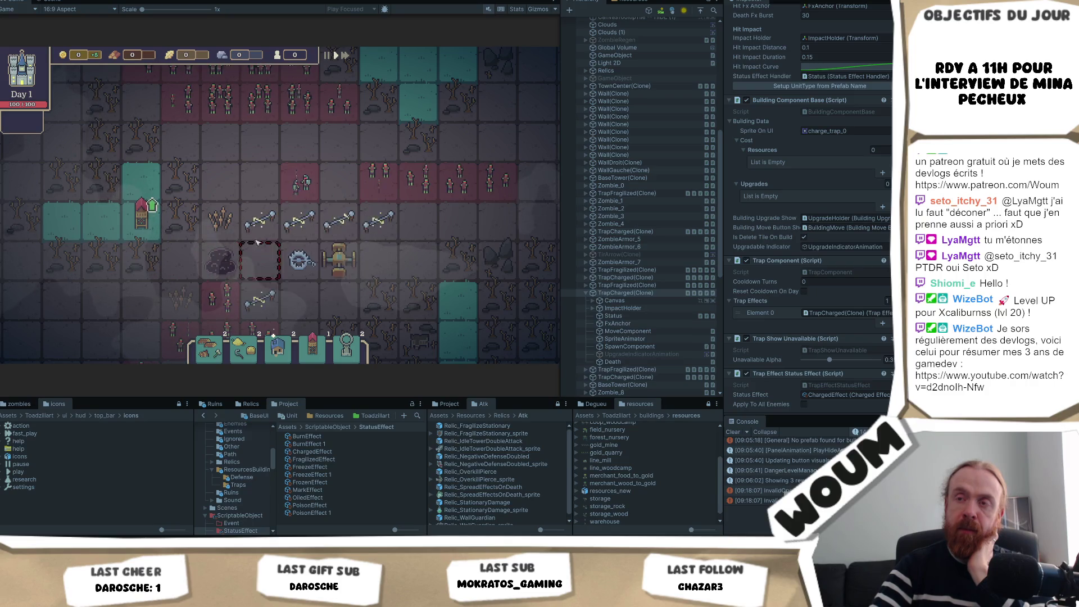
mouse_move(278, 219)
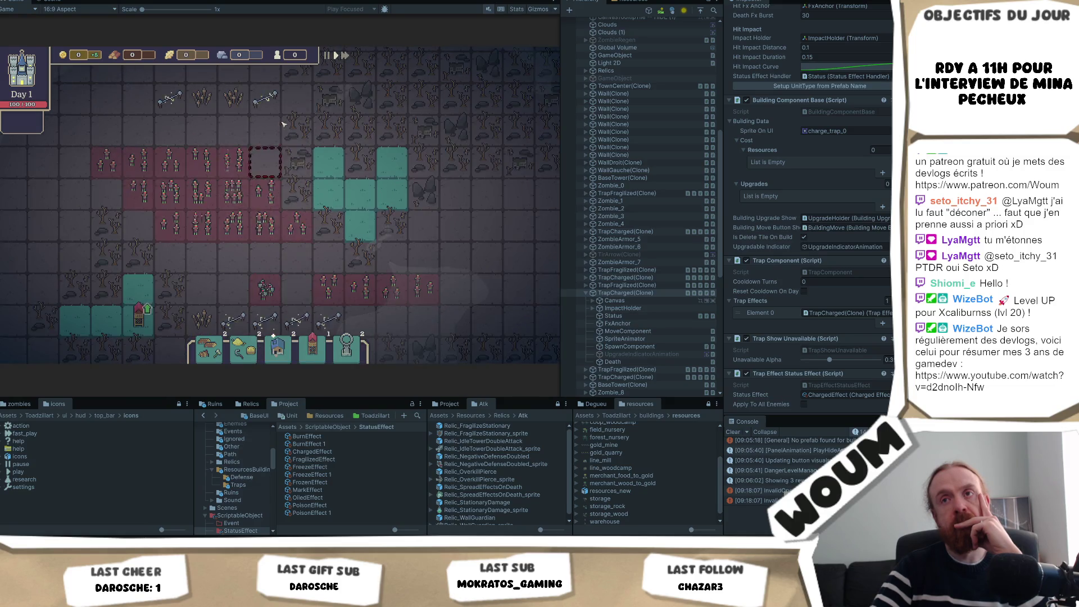
left_click(363, 199)
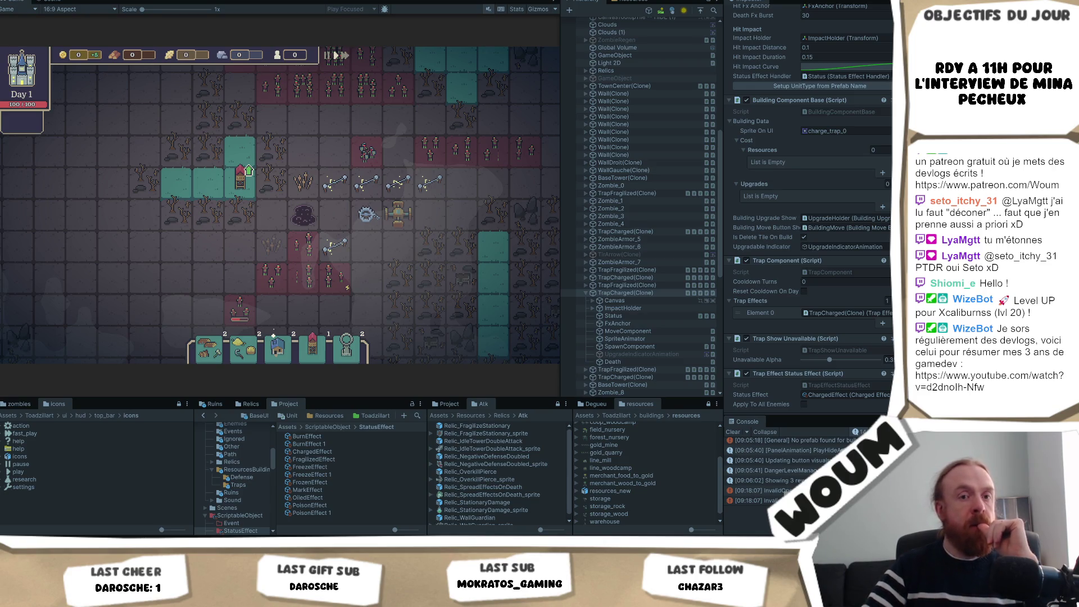
Step: Reload a fresh map and pan the camera across it, reading each trap's info card
mouse_move(300, 281)
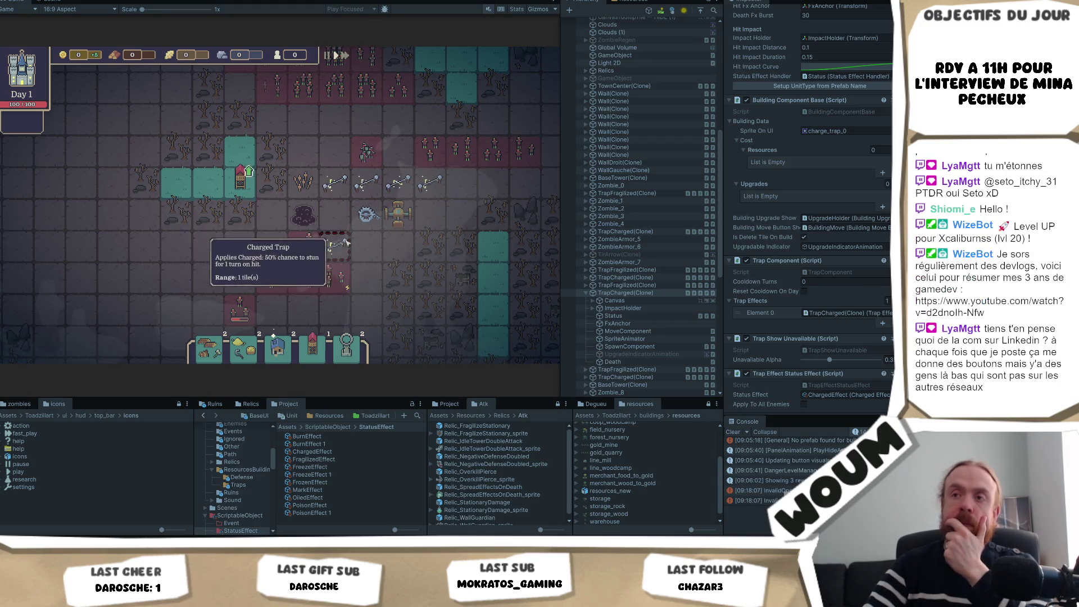
mouse_move(367, 215)
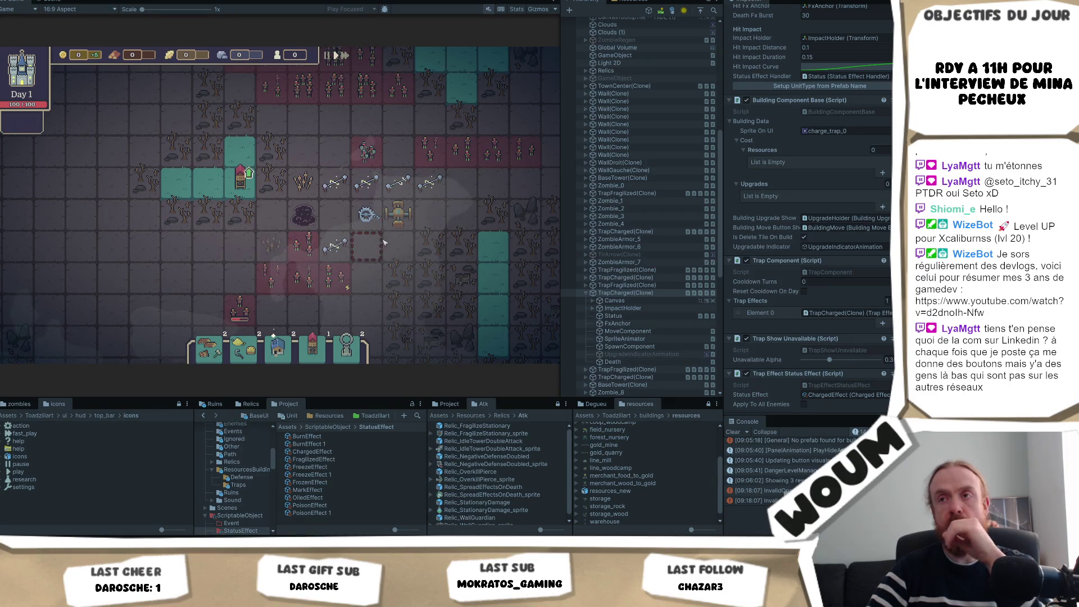
key("r")
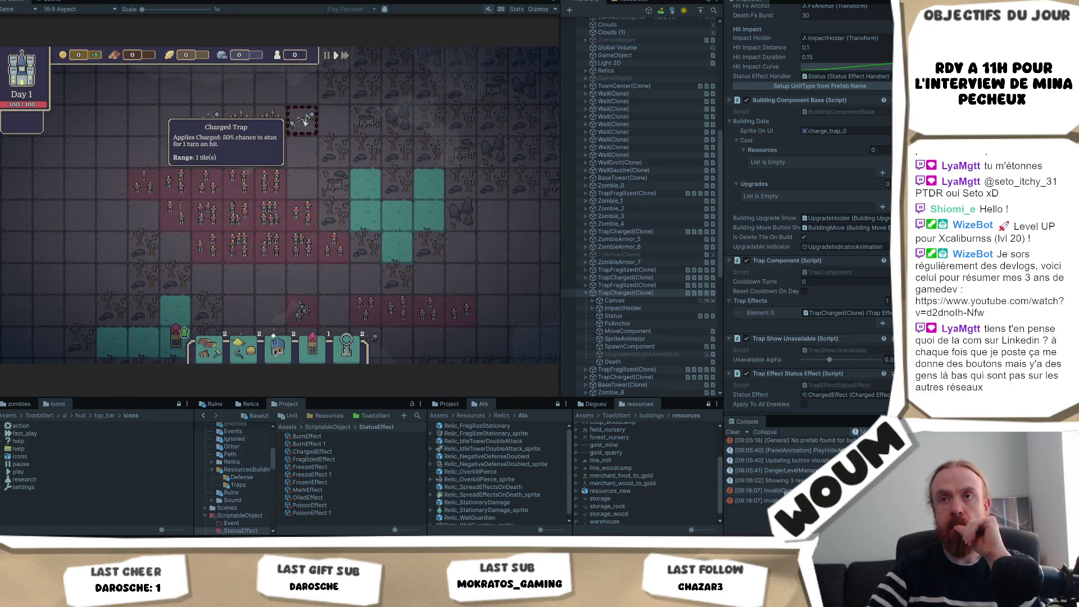
mouse_move(219, 120)
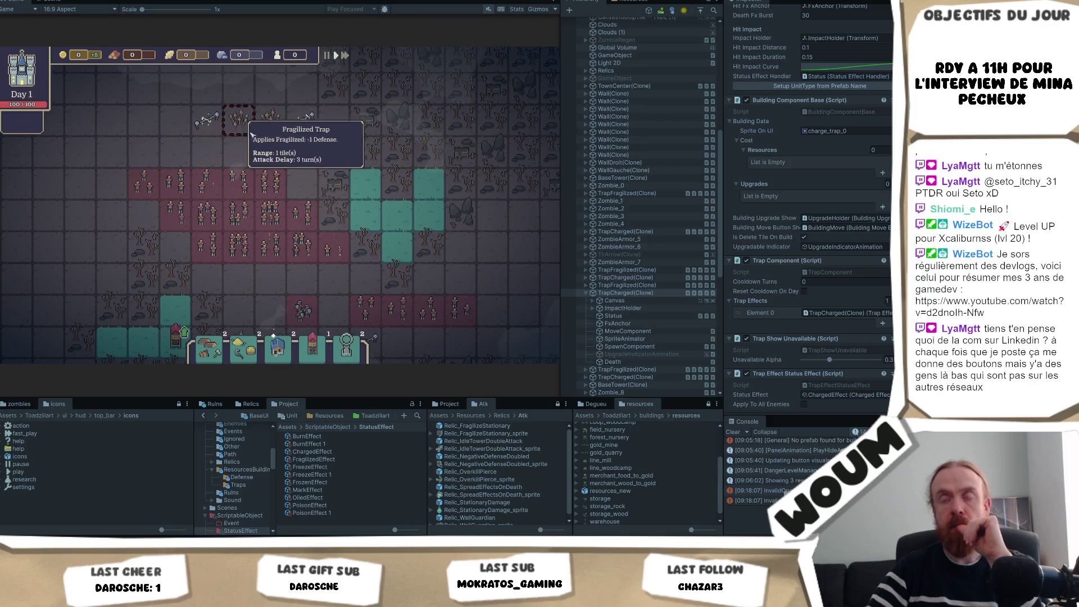
key("s")
mouse_move(354, 264)
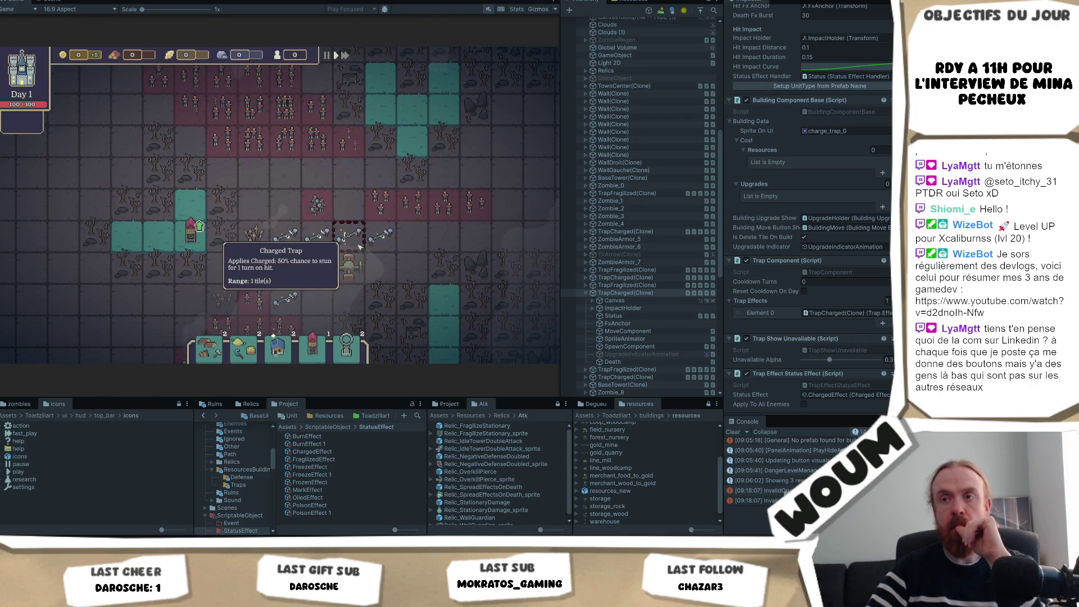
mouse_move(261, 275)
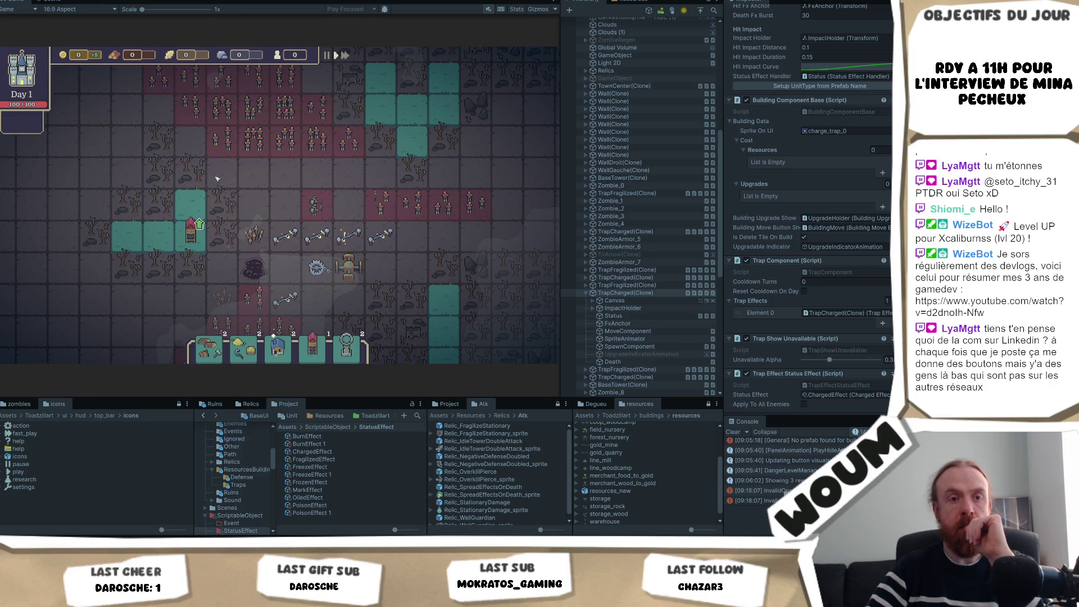
key("d")
key("s")
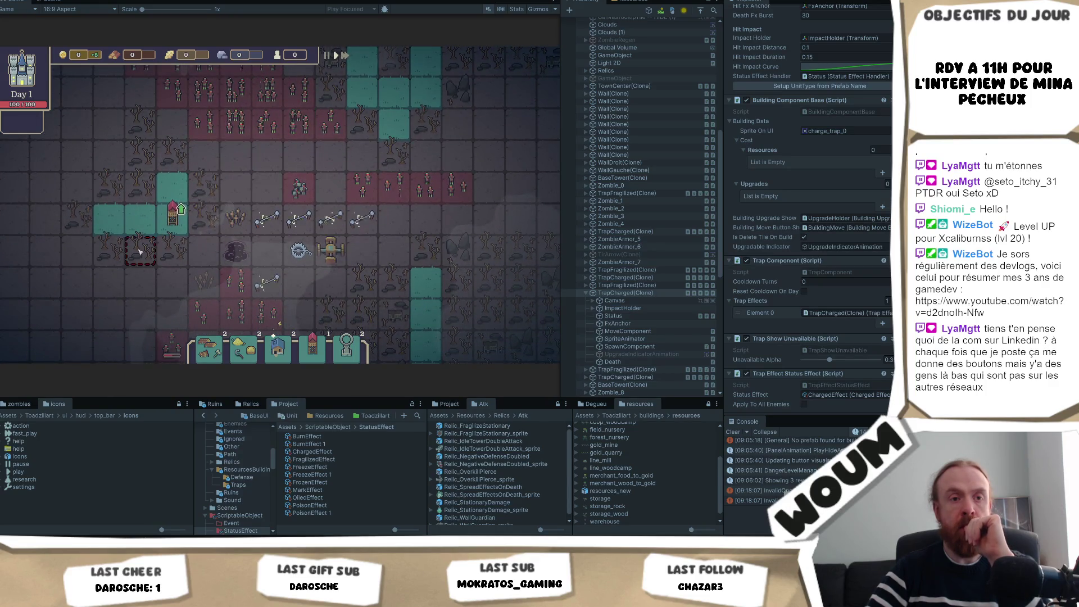
key("q")
key("s")
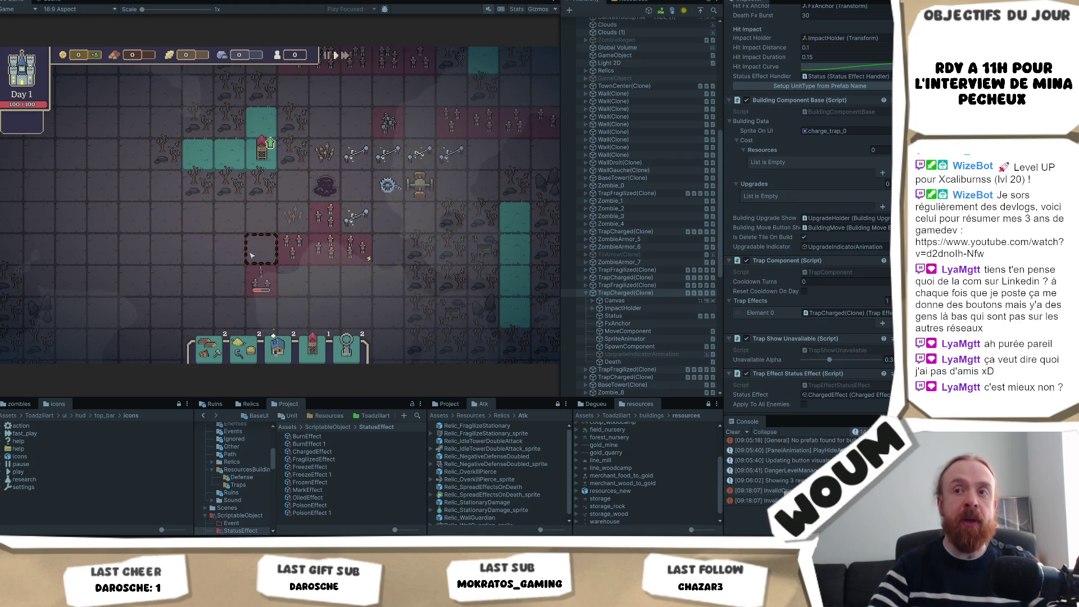
Step: Add the house from the New Constructions Kit to the build bar
mouse_move(331, 222)
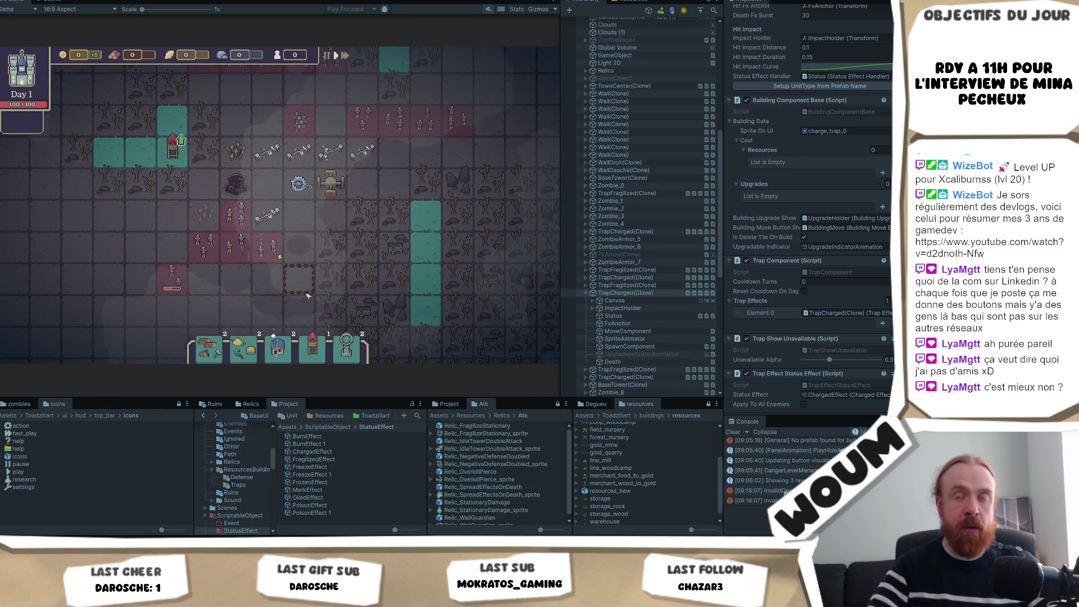
left_click(421, 271)
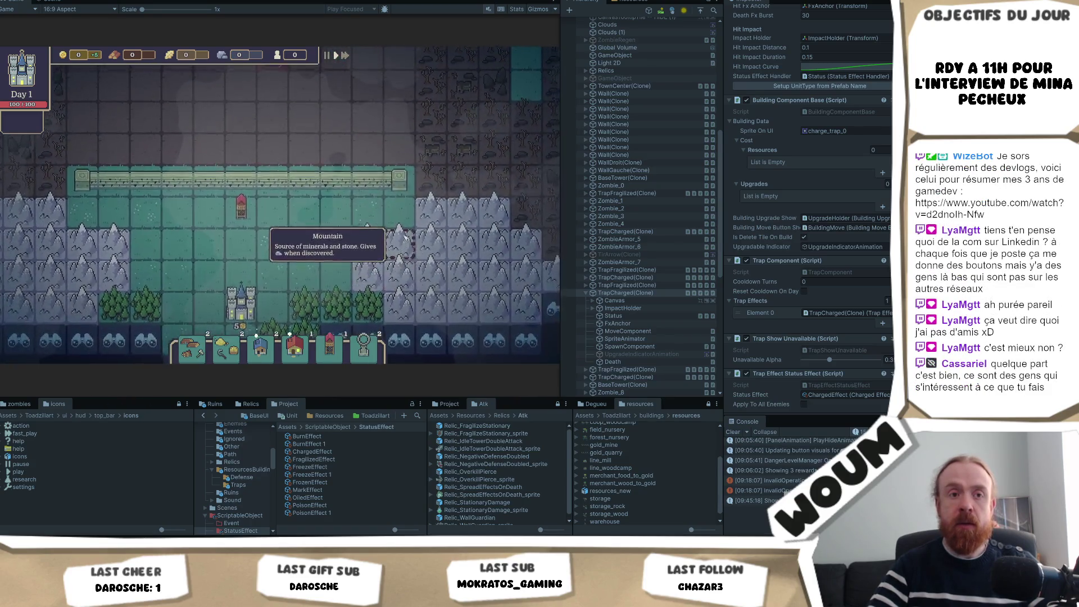
mouse_move(293, 179)
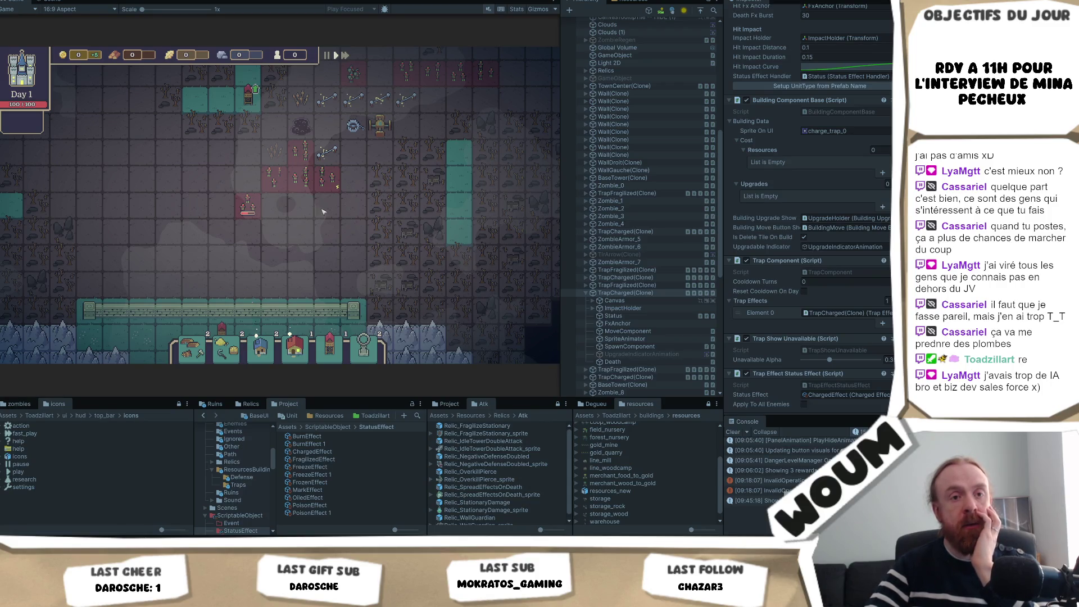
mouse_move(334, 226)
left_mouse_down()
mouse_move(315, 223)
mouse_move(286, 250)
mouse_move(304, 266)
mouse_move(188, 271)
mouse_move(243, 267)
left_mouse_up()
mouse_move(188, 271)
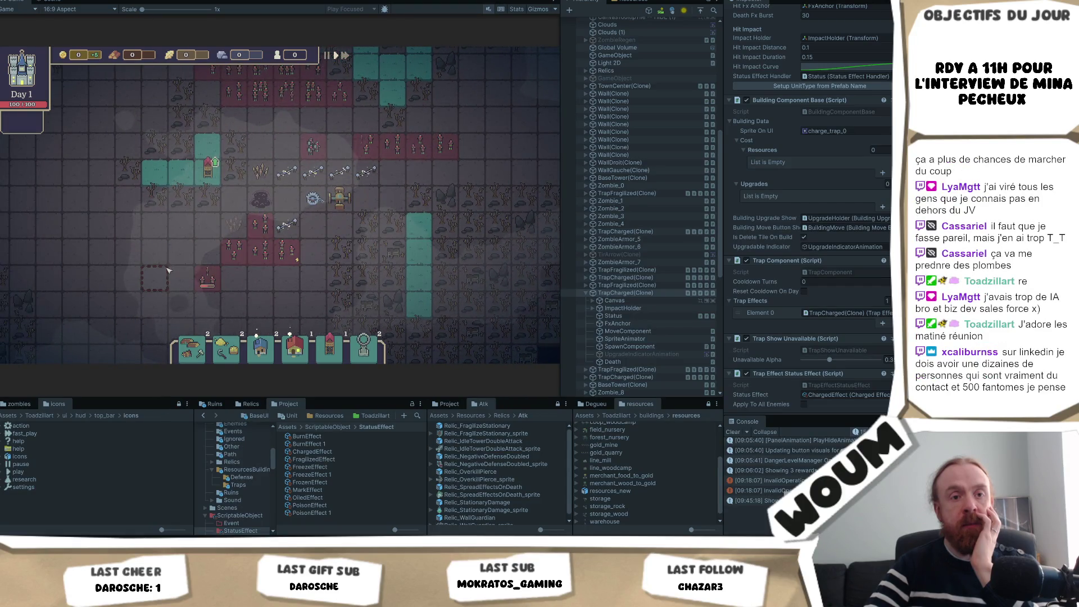
left_click_drag(123, 222, 167, 233)
key("s")
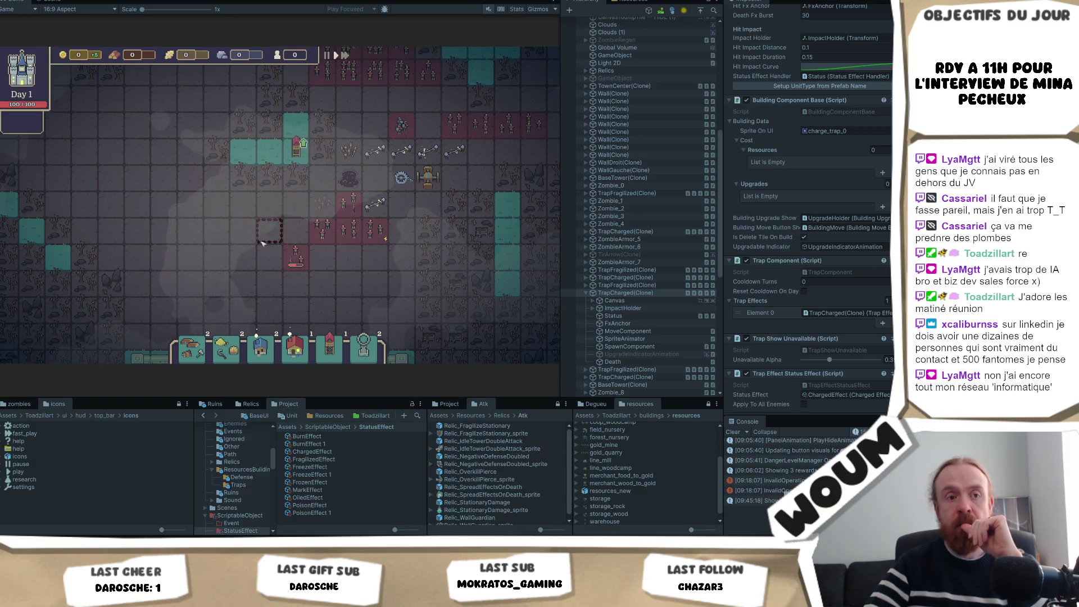
key("w")
key("d")
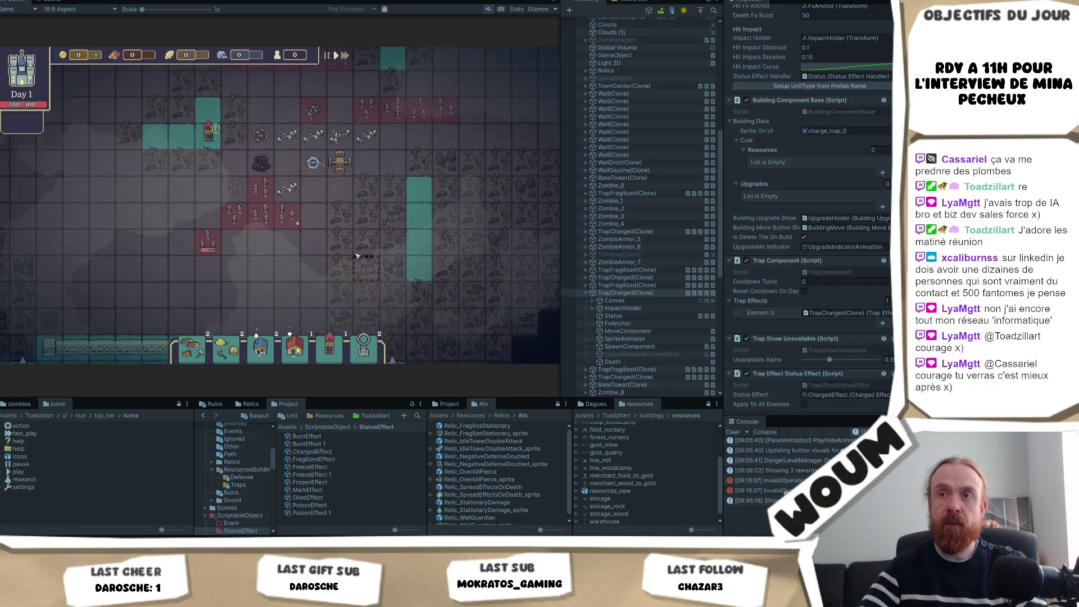
Step: Insert an empty line below the pushback trap idea and place the cursor on it
left_click(148, 526)
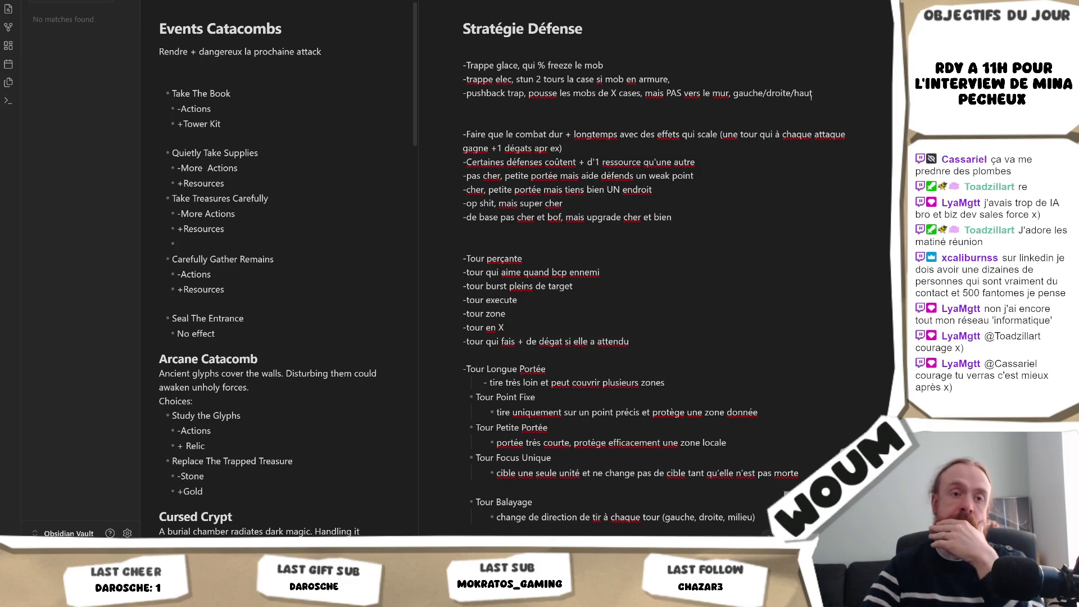
key("Return")
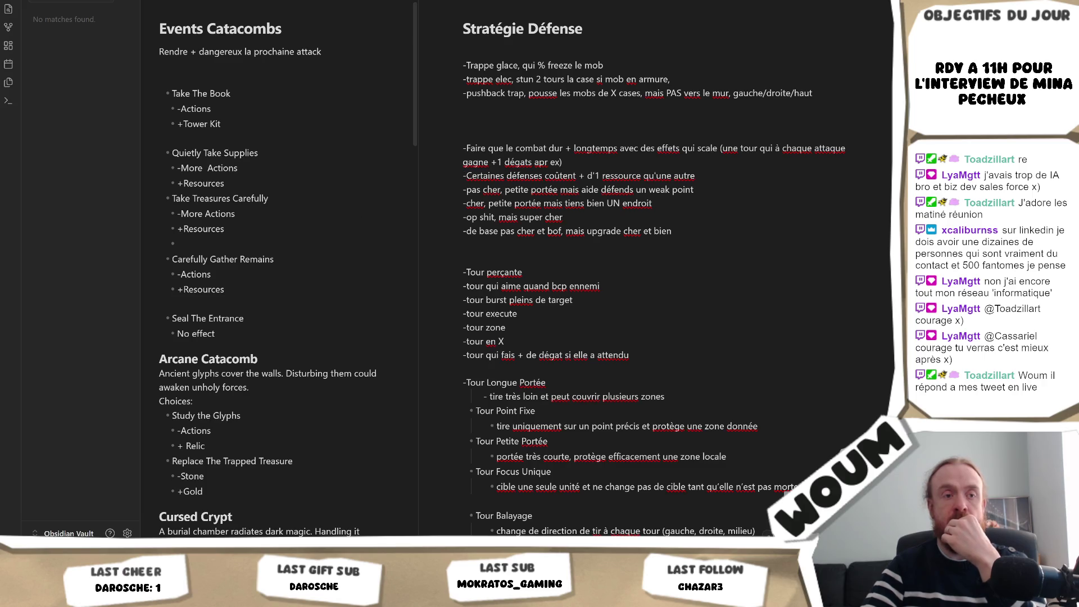
left_click(537, 107)
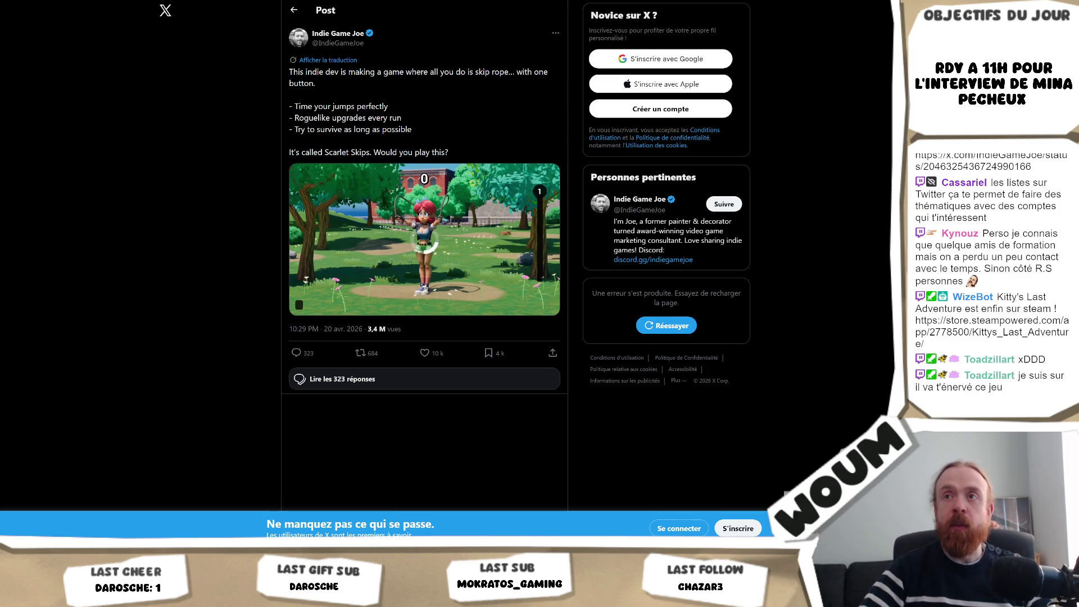
Step: Reload the Scarlet Skips post and pause its skip-rope gameplay video
key("F5")
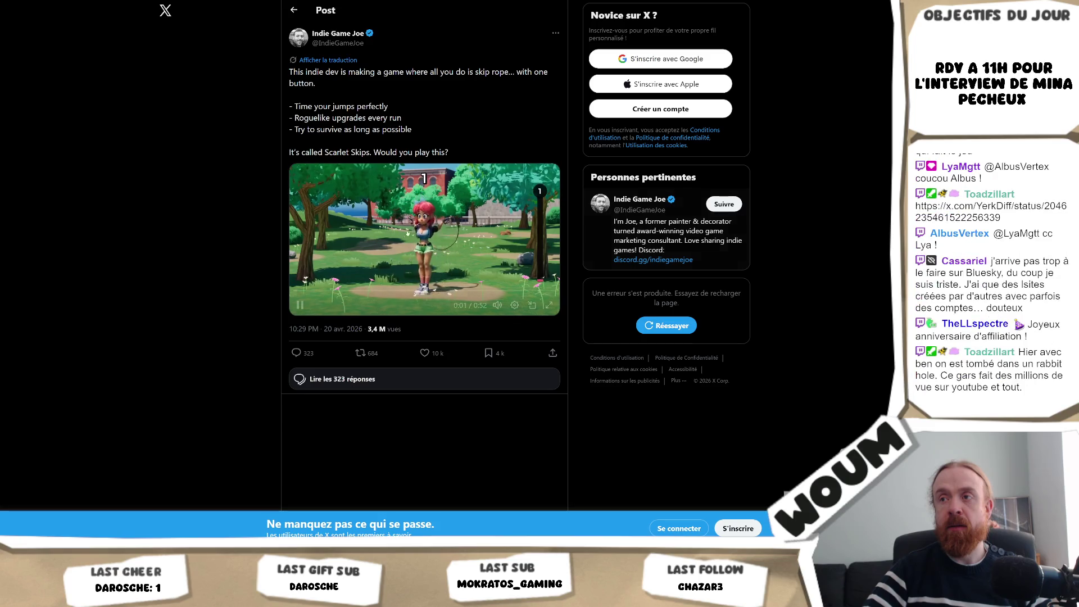
left_click(384, 246)
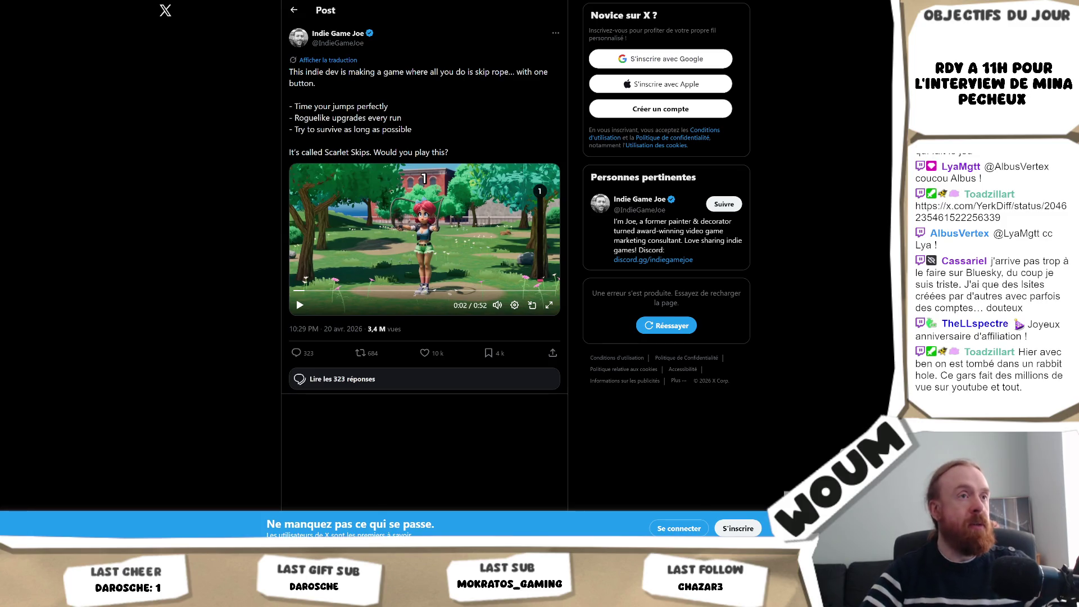
Step: Load the pasted 'Introducing: Scarlet Skips!' post link, skip its trailer ahead to 0:29, and pause it near the end
key("ctrl+l")
key("ctrl+v")
key("Return")
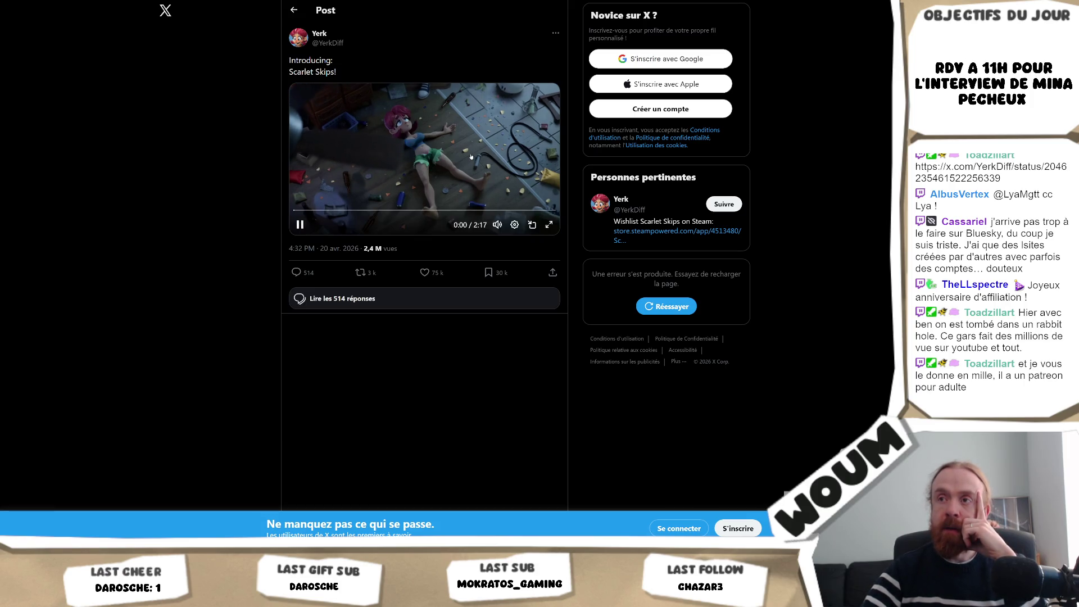
left_click_drag(312, 209, 544, 212)
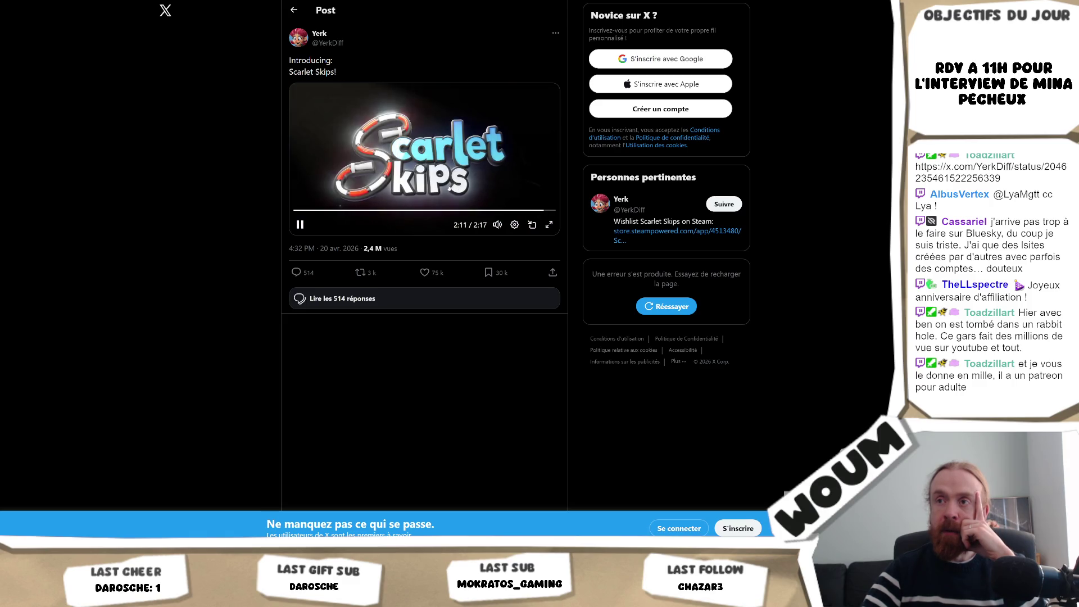
left_click(449, 188)
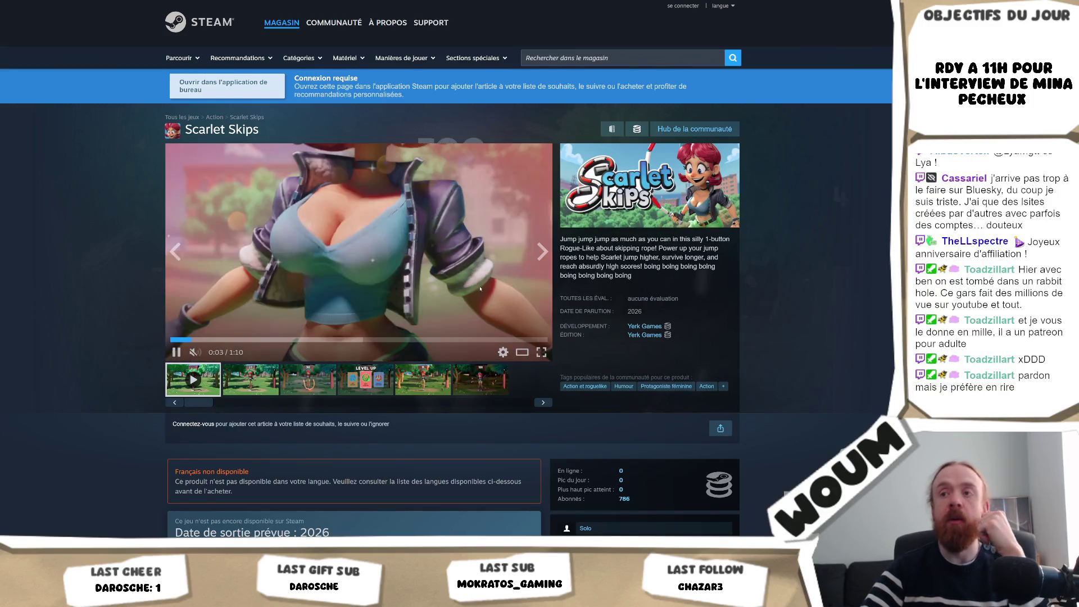
Step: Stop the Scarlet Skips store trailer, expand the full game description, and scroll through its feature sections
left_click(506, 281)
scroll(688, 320, "down", 10)
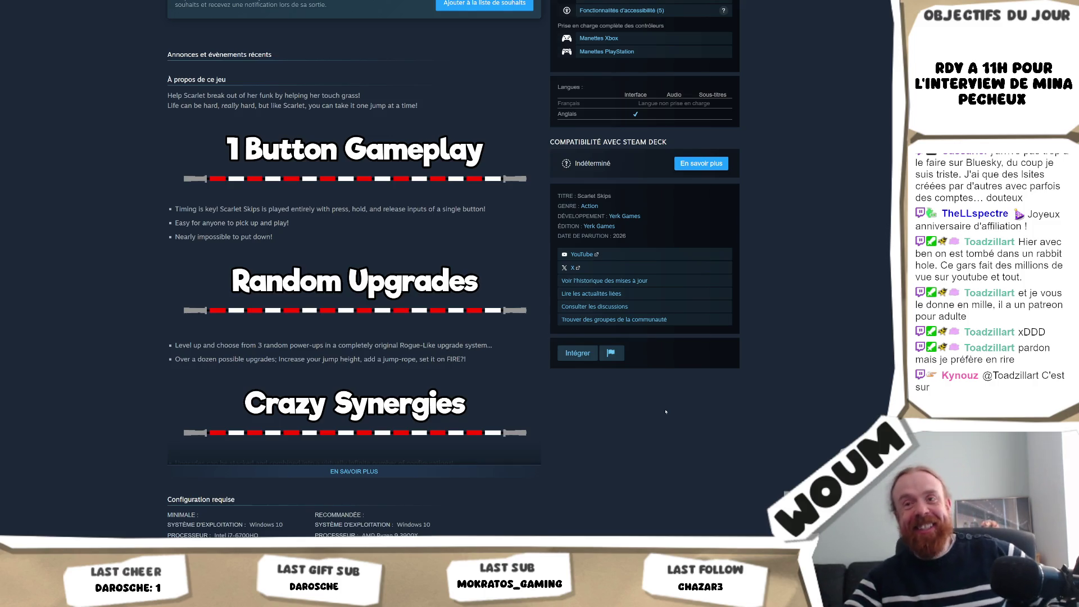
left_click(409, 474)
scroll(472, 397, "down", 4)
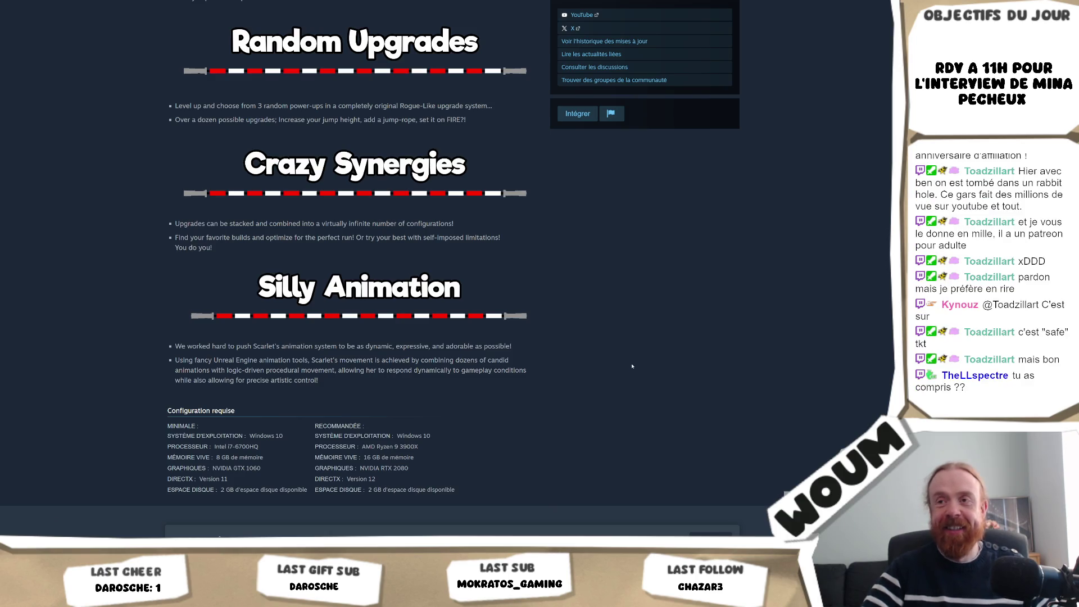
scroll(632, 353, "down", 2)
scroll(632, 353, "up", 7)
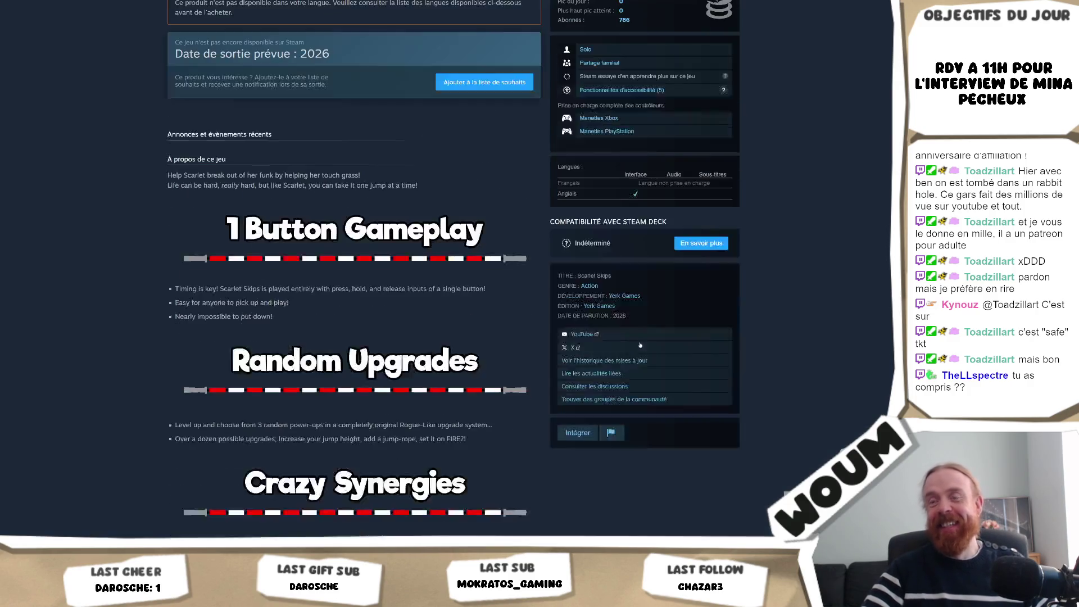
scroll(799, 333, "up", 4)
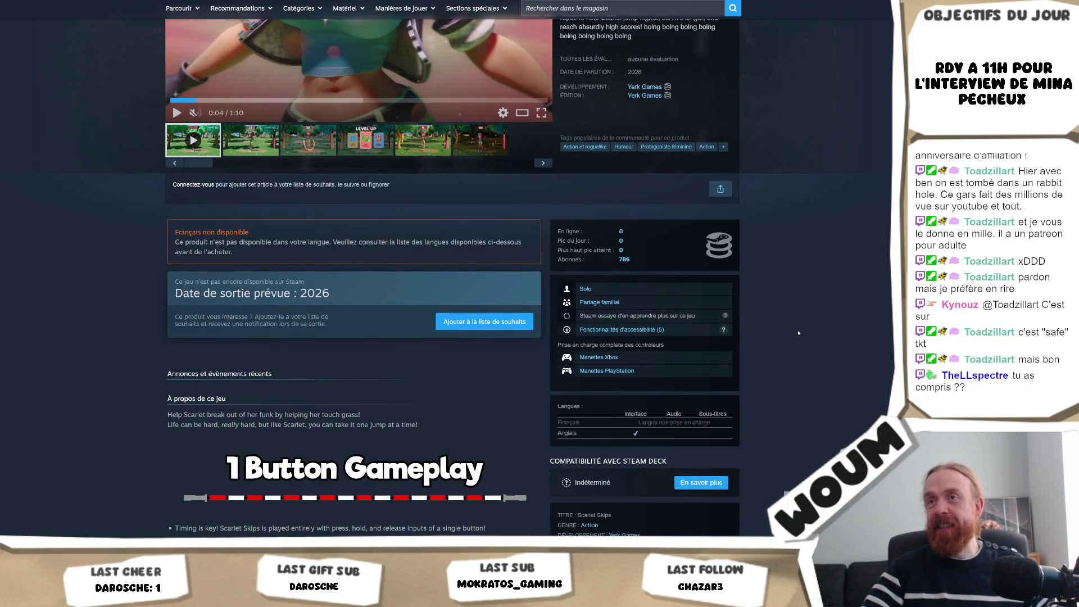
scroll(454, 202, "up", 3)
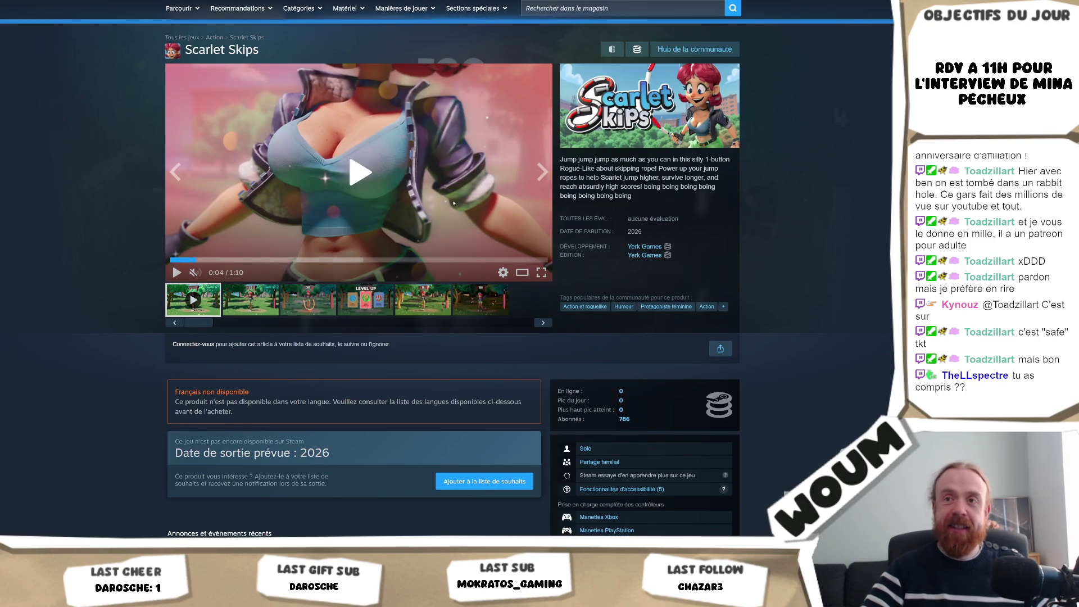
Step: Play the Scarlet Skips trailer and view the LEVEL UP and following gameplay screenshots
left_click(453, 203)
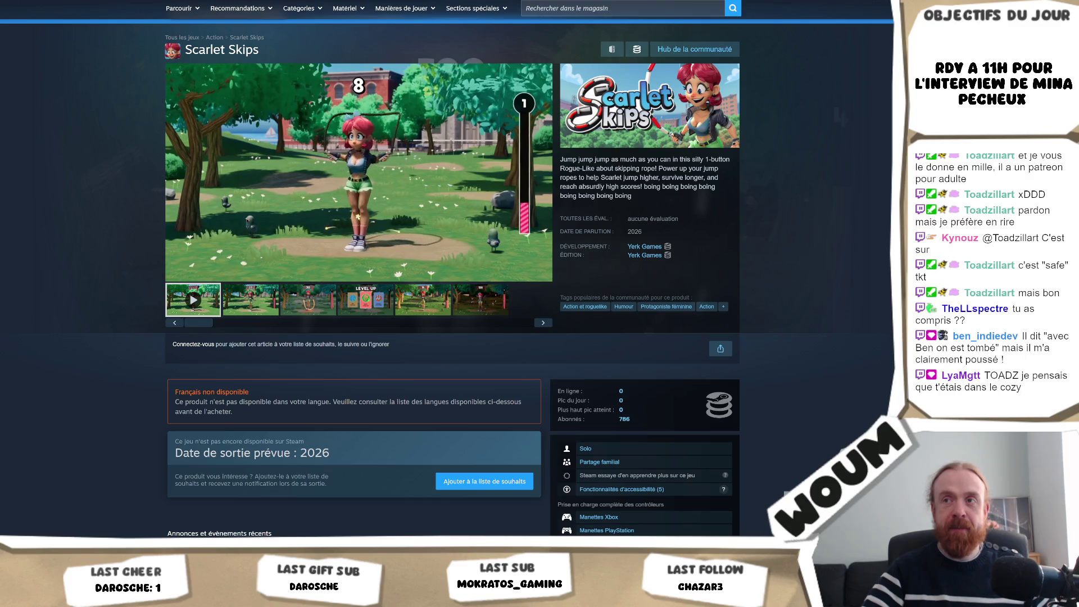
left_click(372, 306)
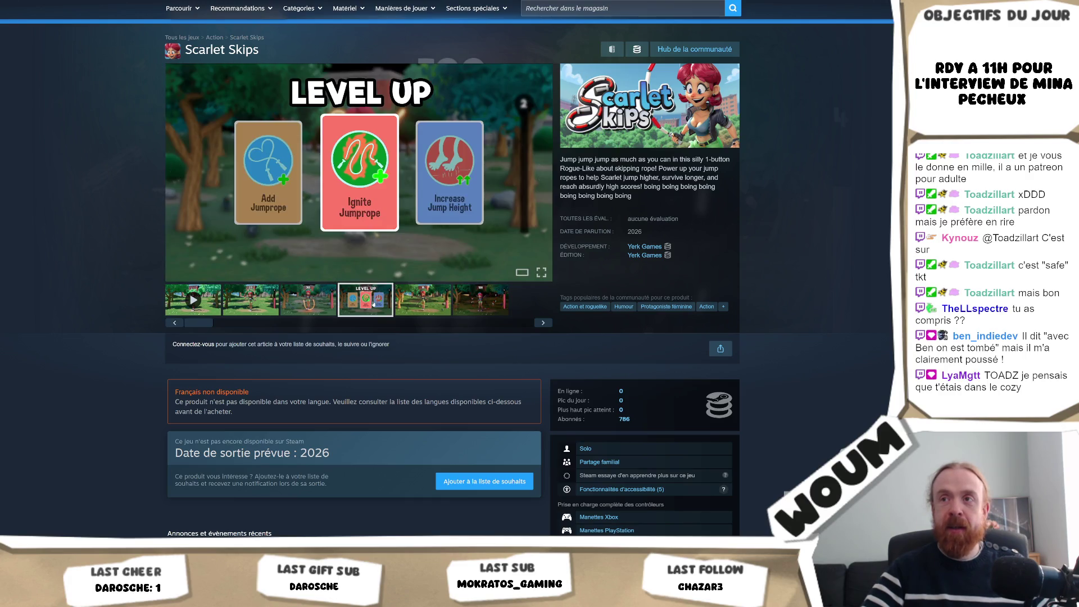
left_click(413, 306)
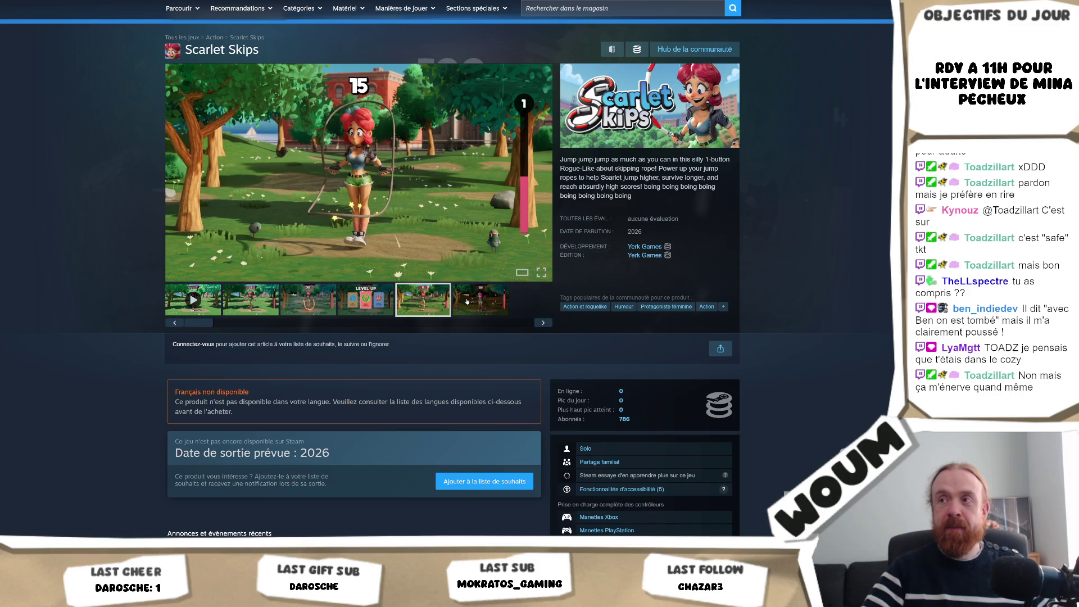
right_click(466, 302)
left_click(457, 302)
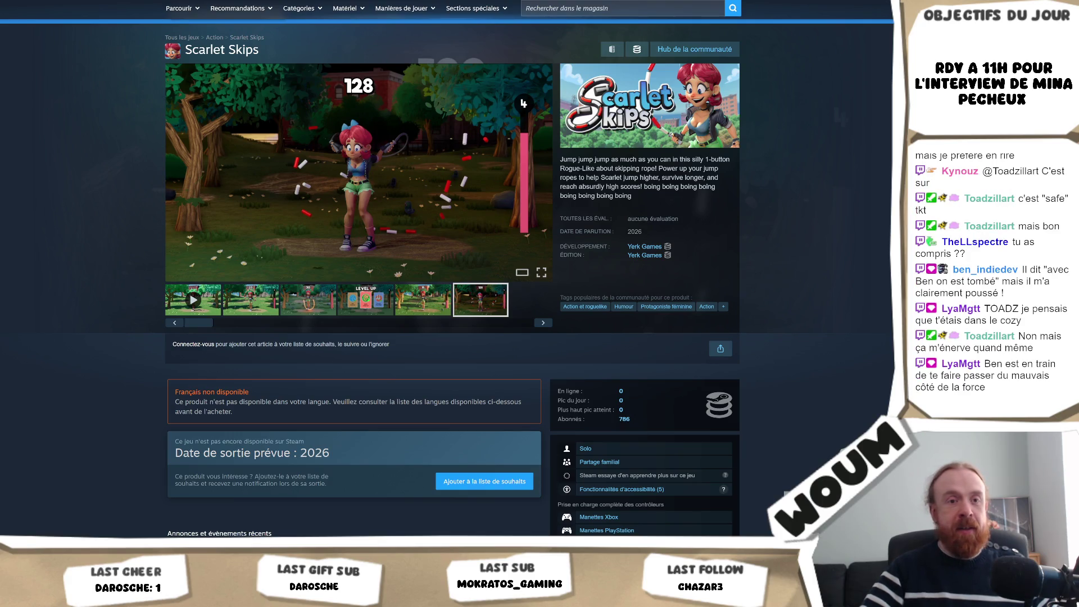
Step: Open the game's SteamDB page, glancing at Unity before returning to it
scroll(715, 325, "down", 2)
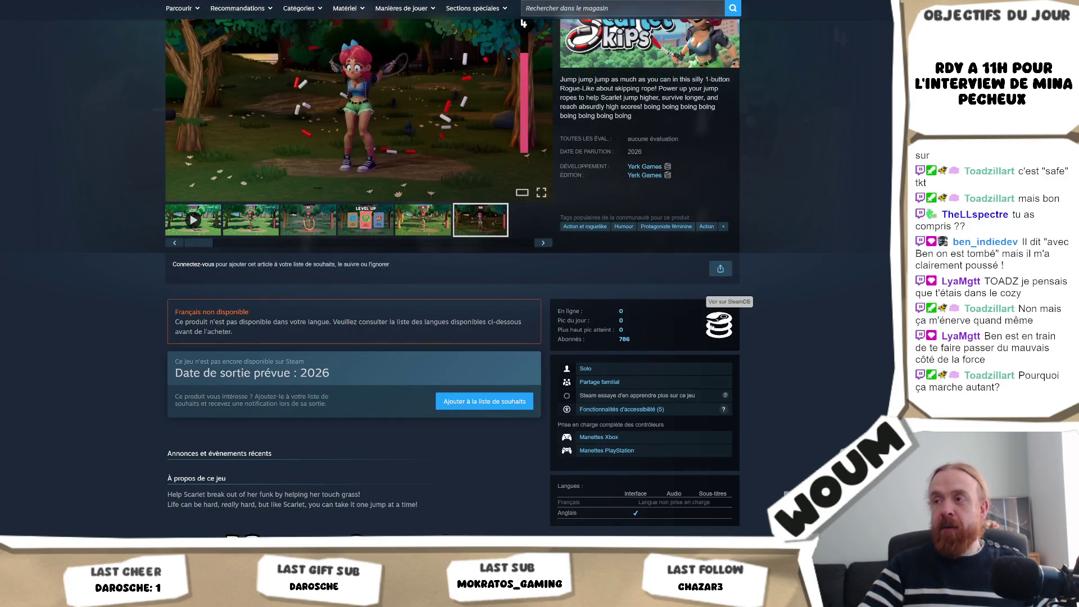
left_click(704, 329)
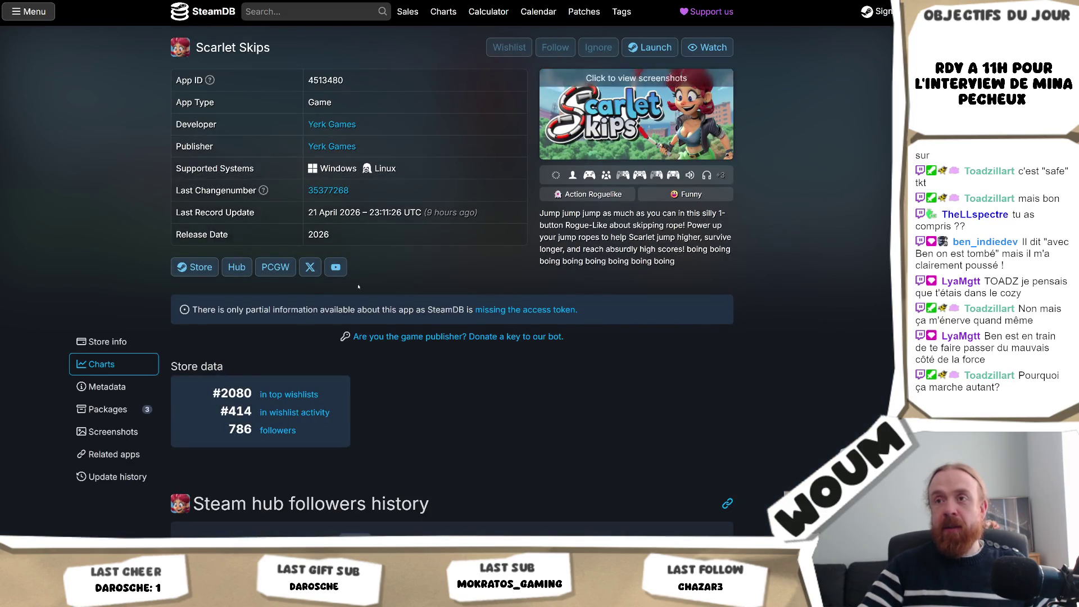
key("alt+Tab")
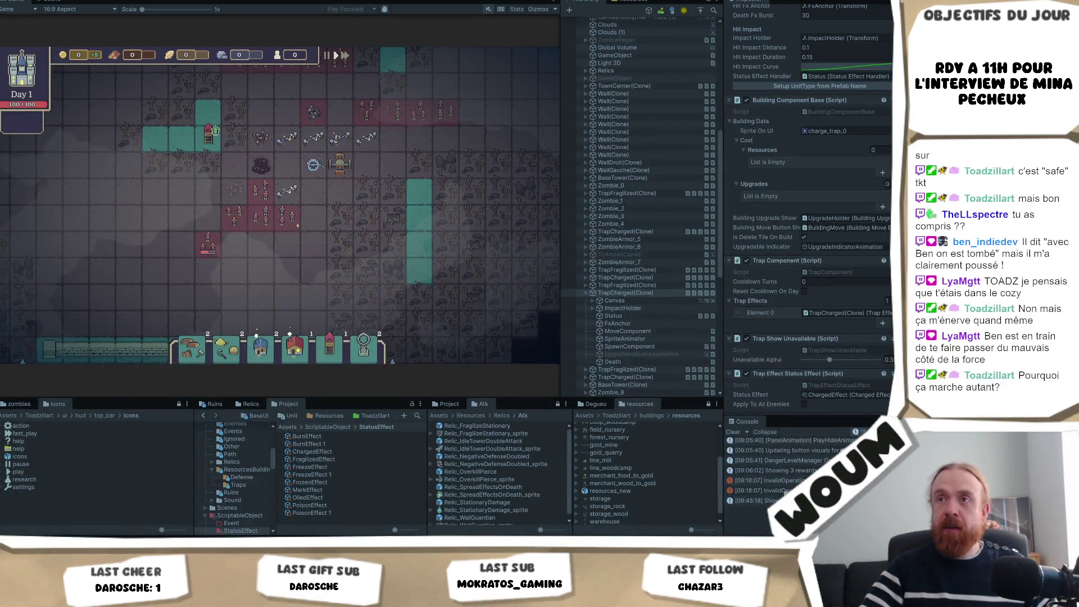
key("alt+Tab")
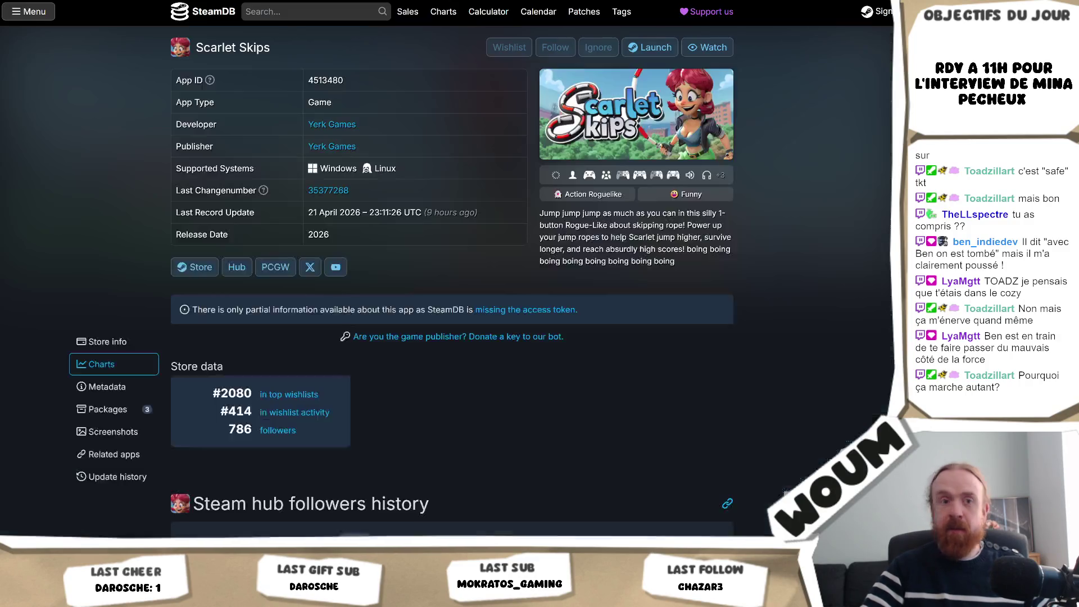
Step: Scroll the SteamDB Scarlet Skips page back up to its app info table, then open the X announcement post
scroll(506, 378, "down", 3)
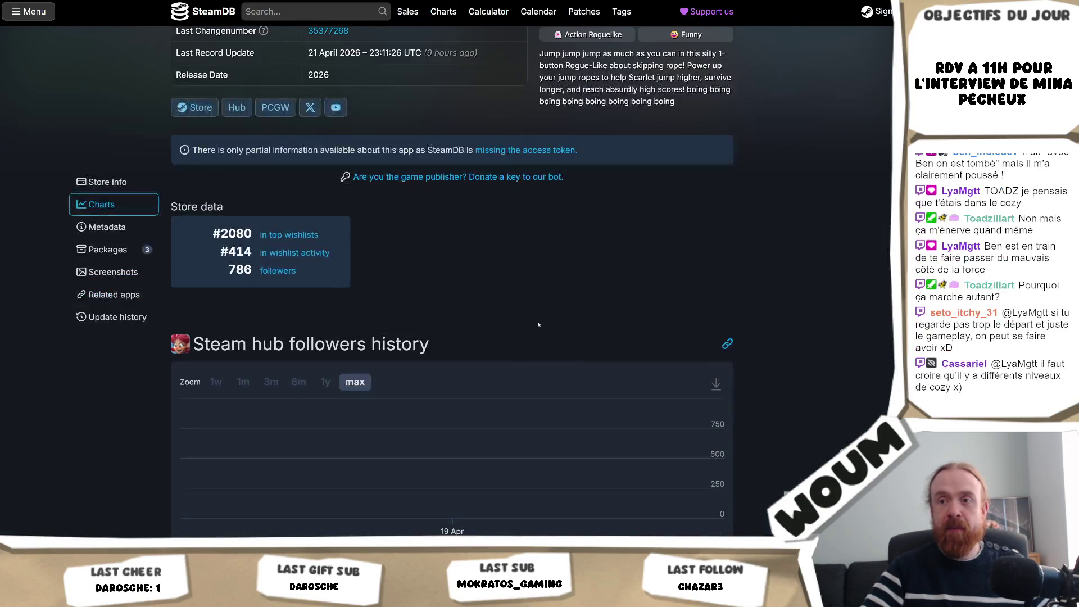
scroll(559, 294, "down", 3)
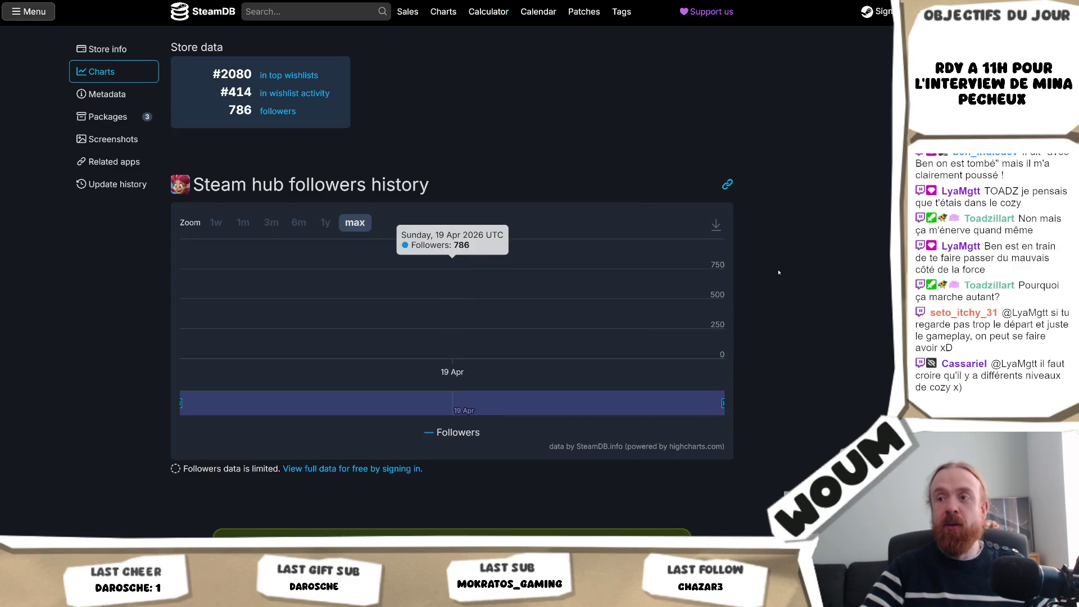
scroll(778, 271, "down", 1)
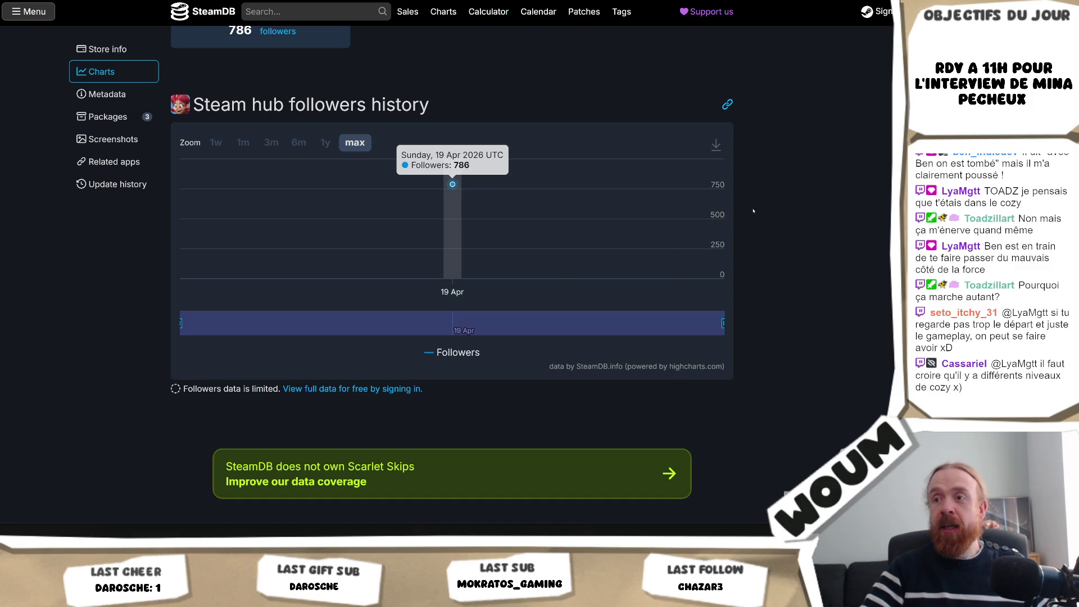
scroll(753, 211, "up", 4)
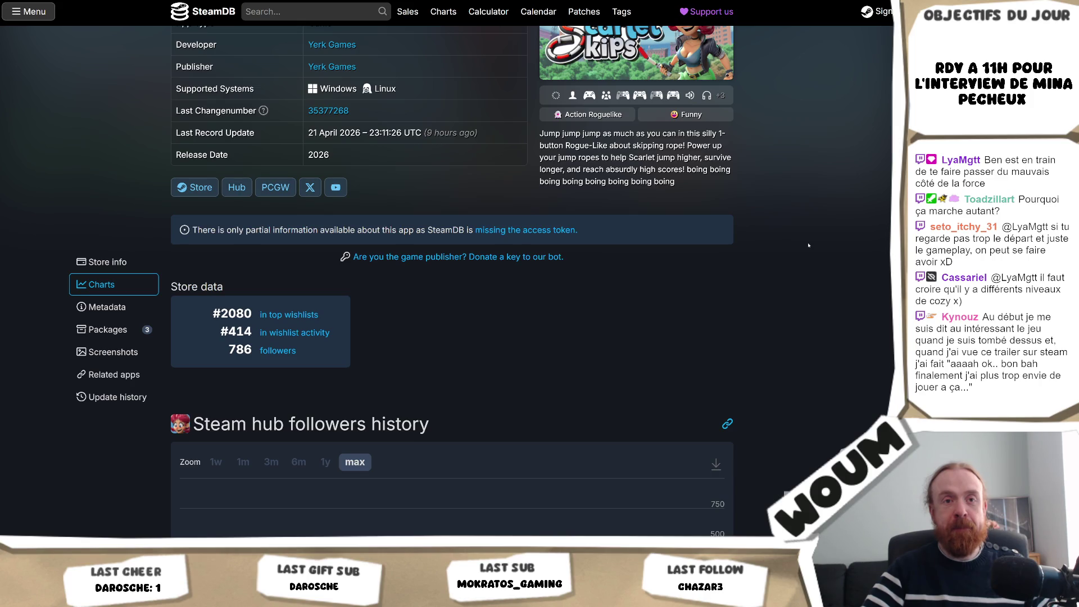
scroll(808, 245, "up", 2)
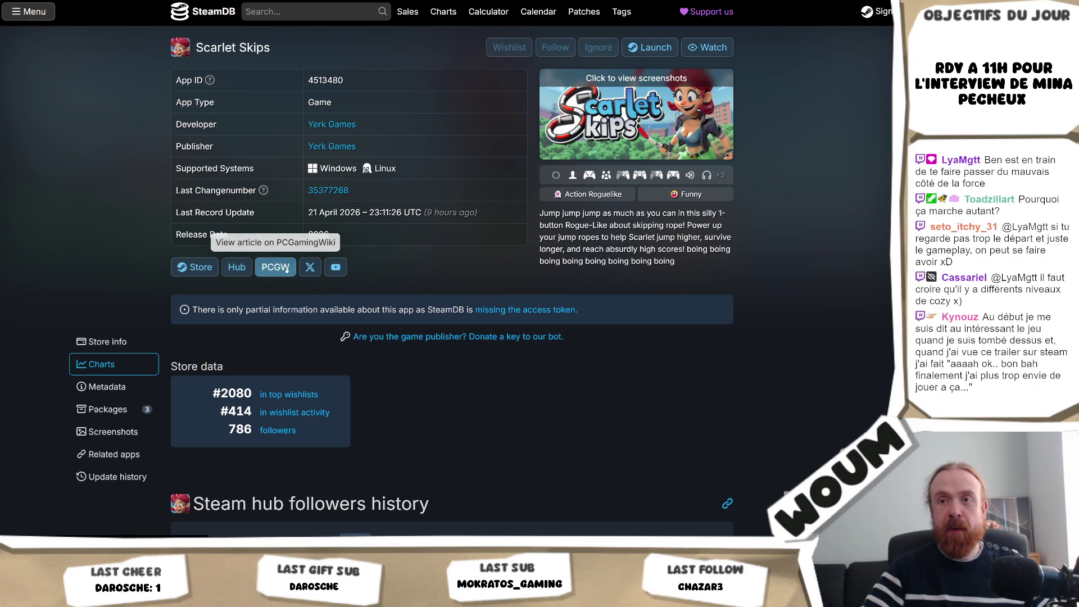
left_click(310, 267)
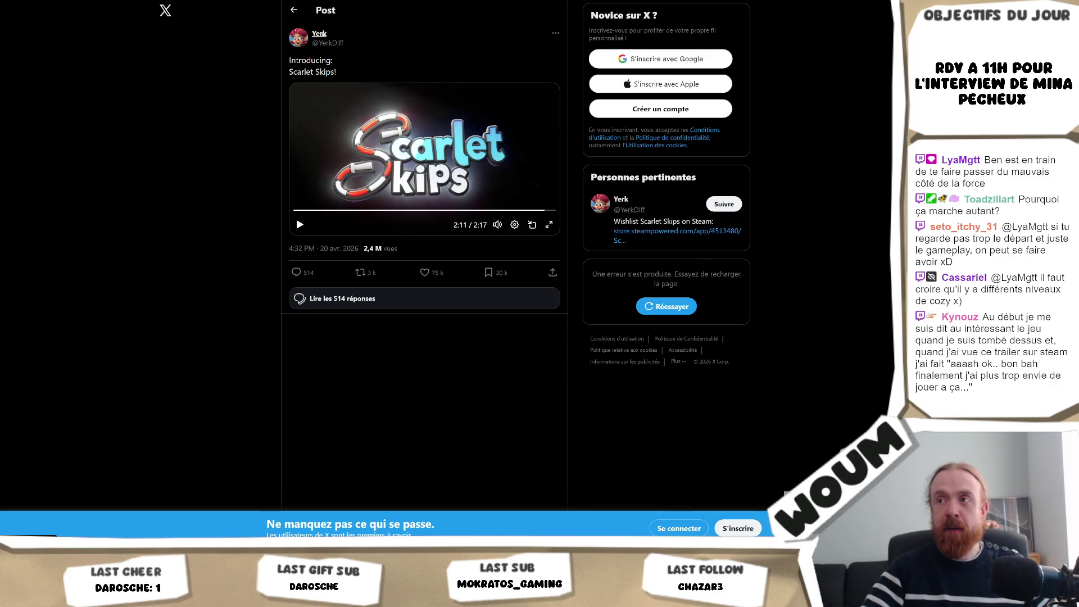
Step: Open the developer's X profile with 125,5k followers, scroll through its posts, and return to SteamDB
left_click(319, 33)
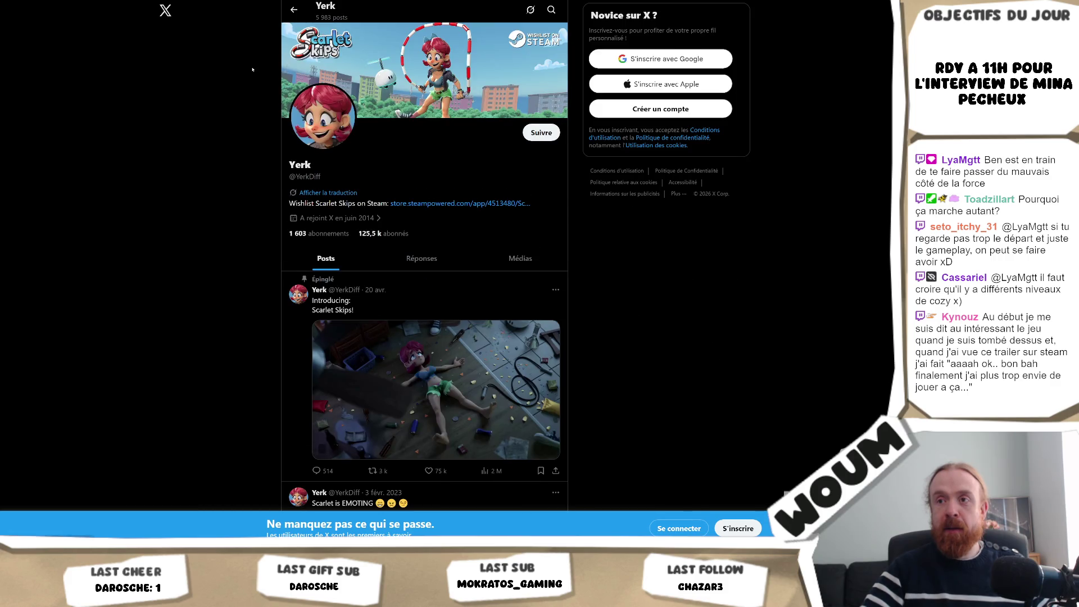
scroll(257, 65, "down", 3)
scroll(257, 65, "down", 3)
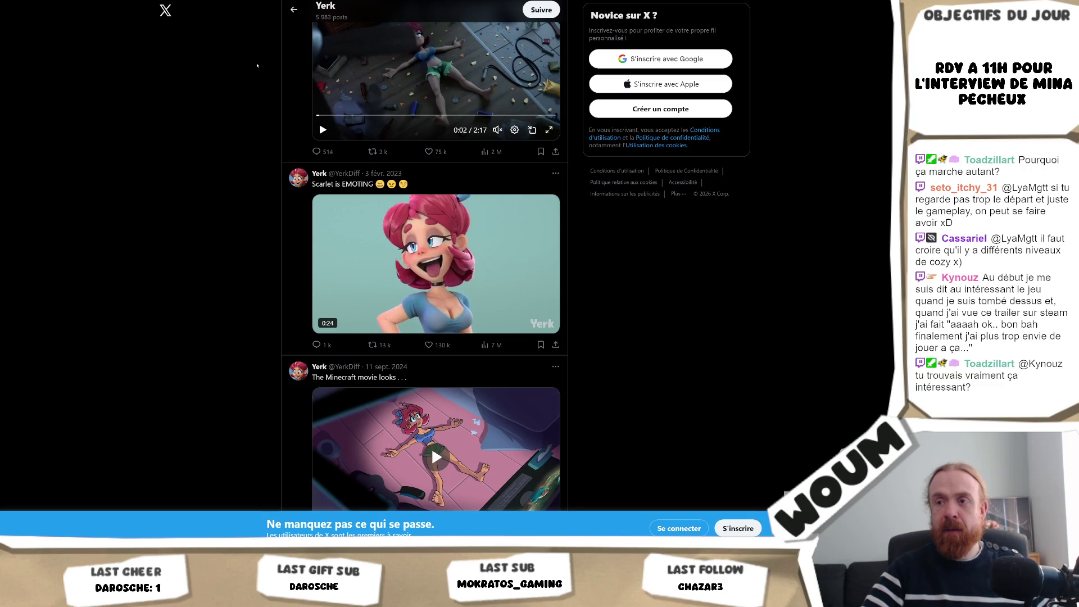
scroll(257, 66, "down", 5)
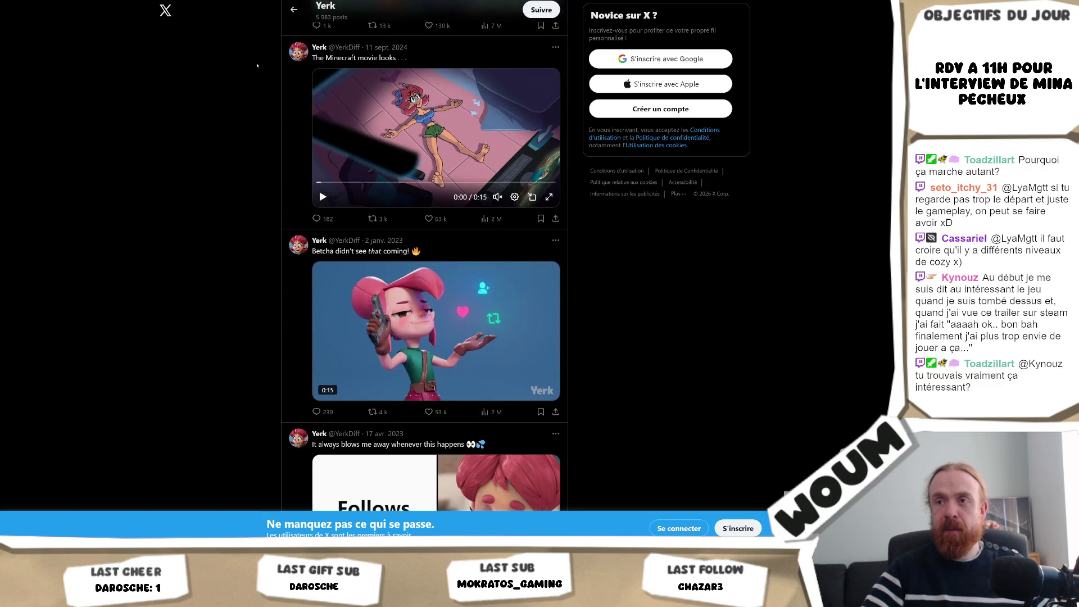
scroll(257, 65, "up", 3)
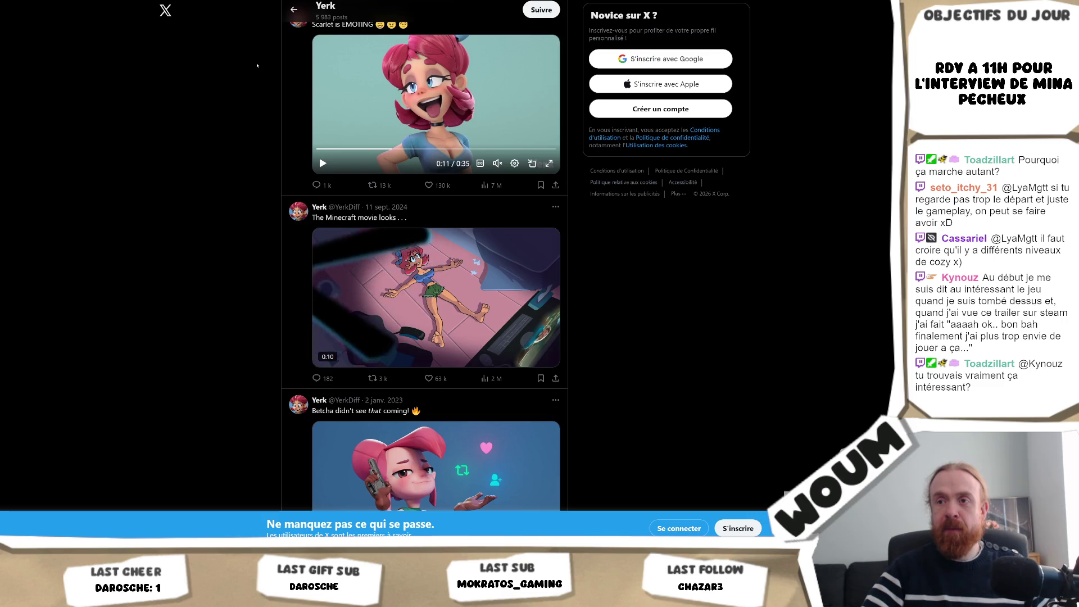
scroll(256, 65, "up", 4)
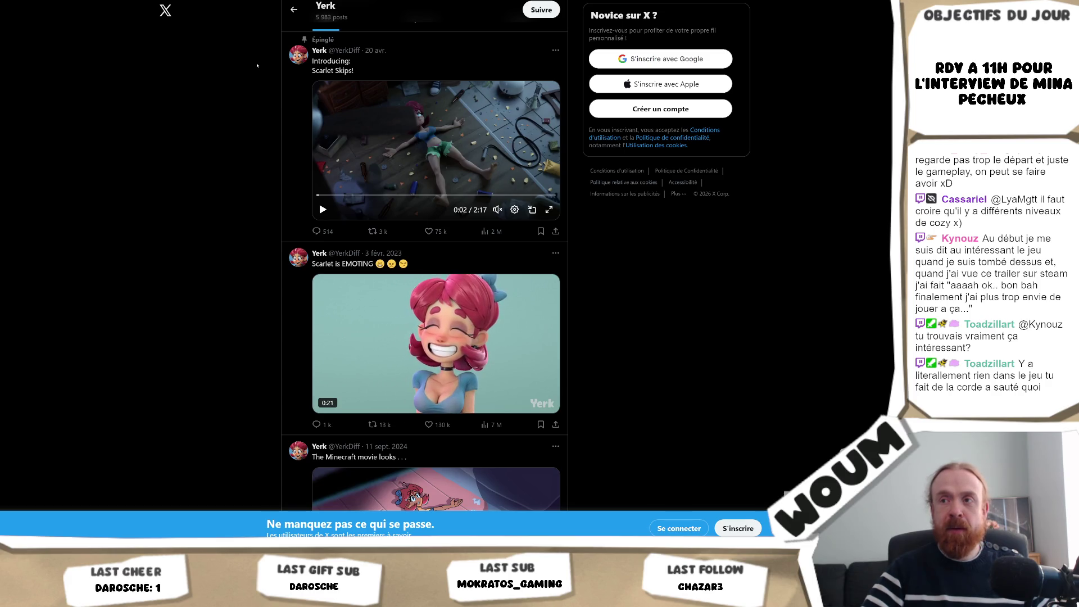
scroll(257, 65, "up", 4)
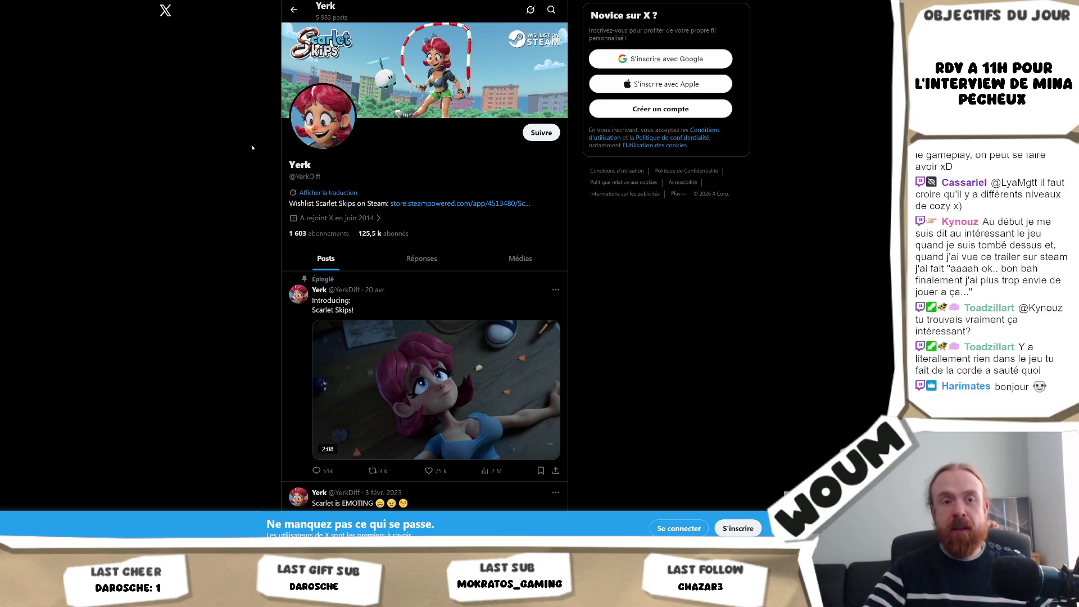
key("ctrl+Tab")
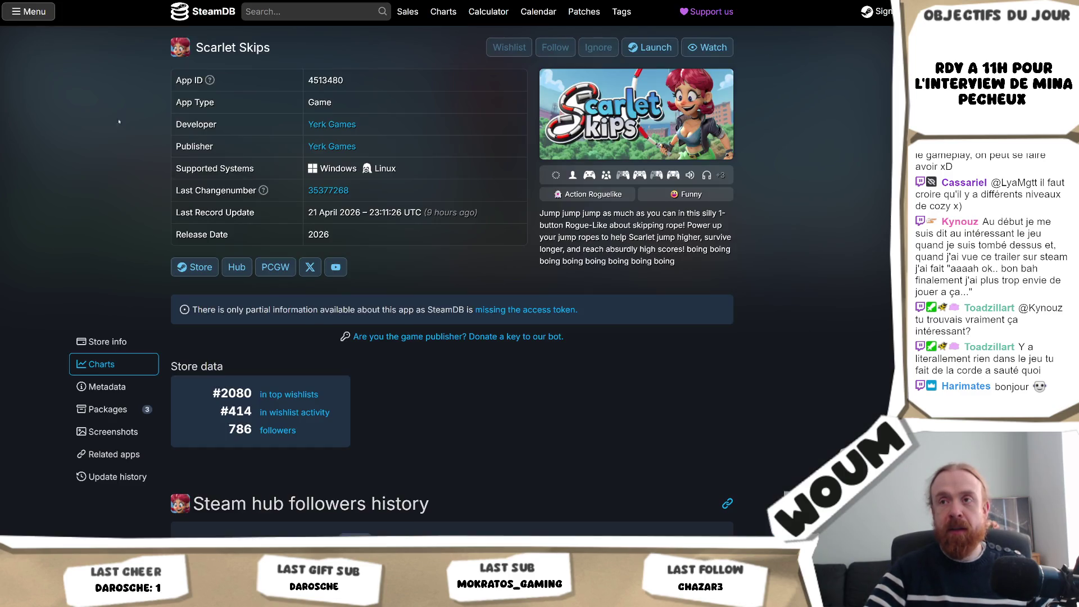
scroll(119, 128, "down", 7)
scroll(98, 258, "up", 3)
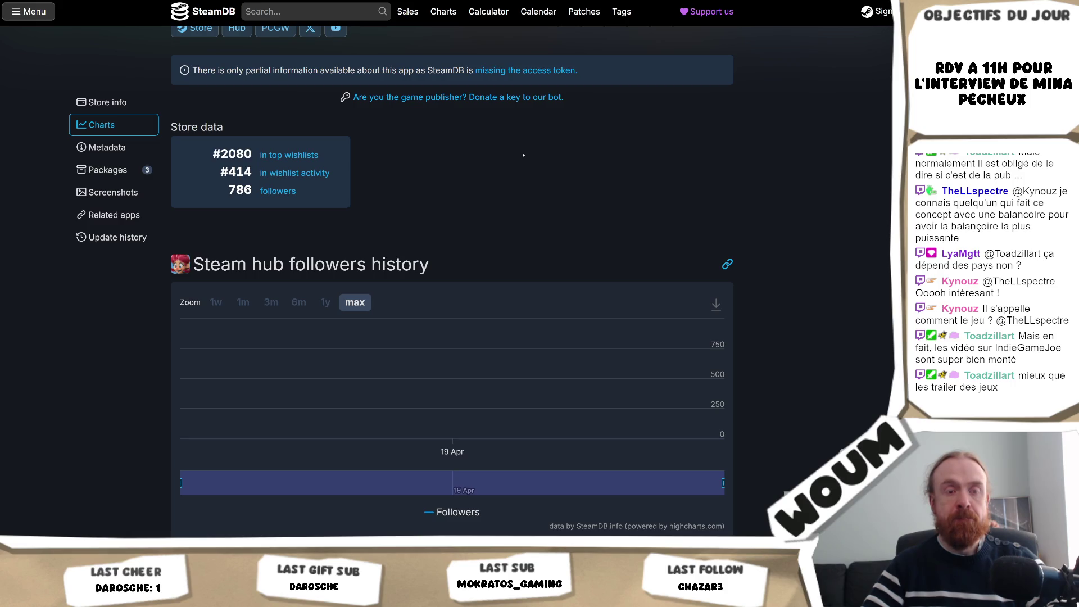
scroll(522, 155, "down", 6)
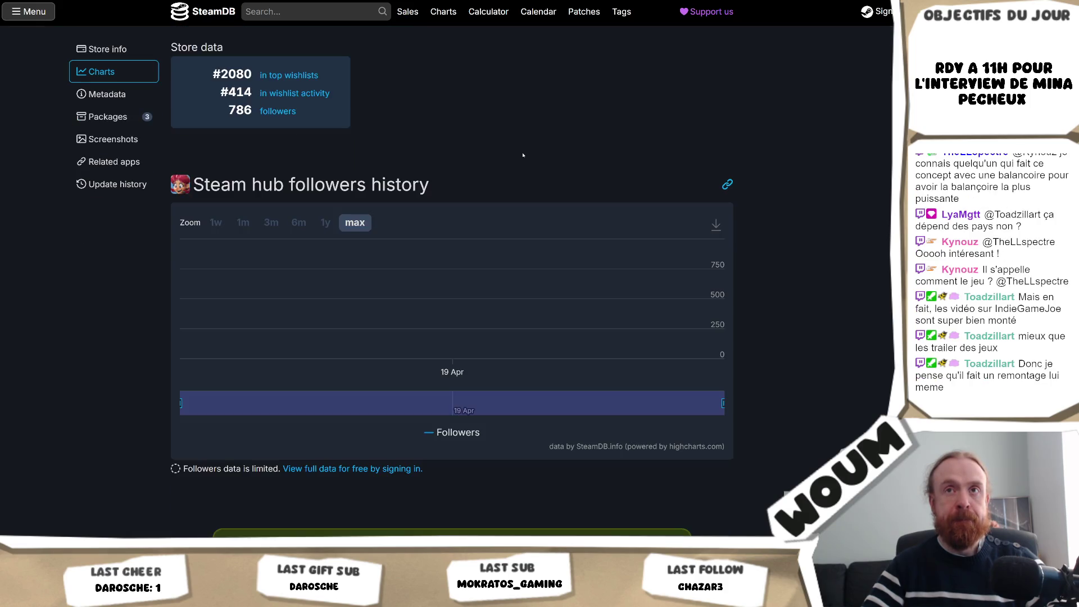
scroll(887, 204, "up", 4)
scroll(887, 204, "up", 5)
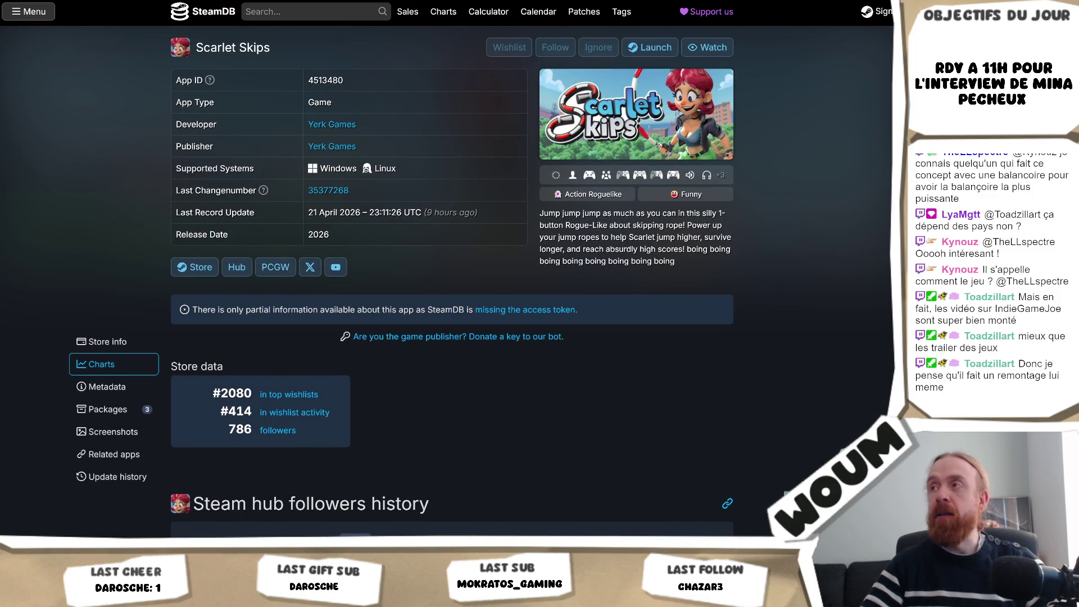
Step: Add a new '-' list item under the pushback trap line in the Stratégie Défense note
key("alt+Tab")
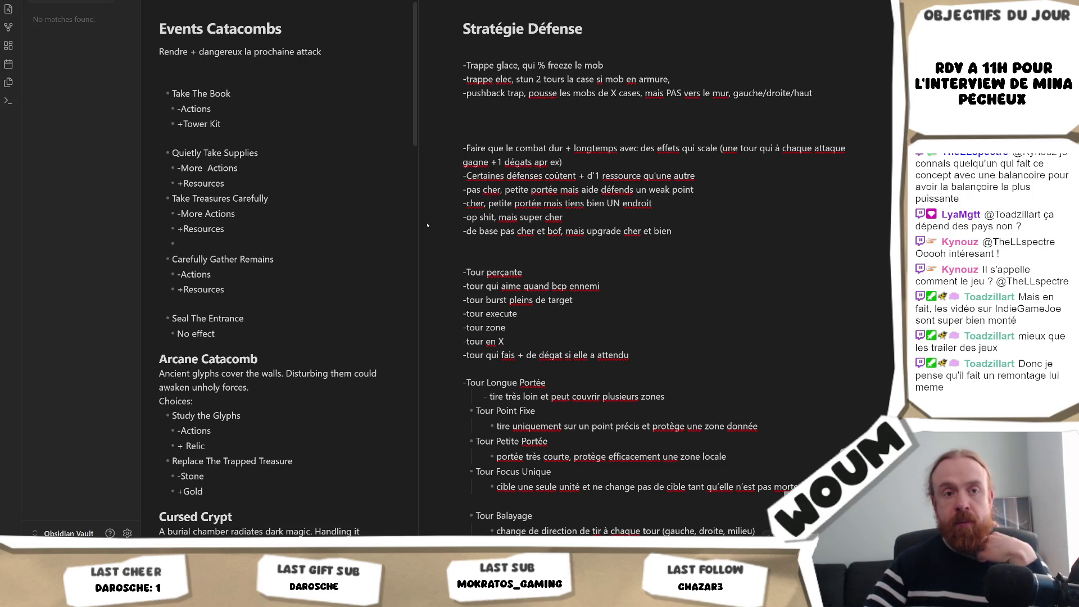
left_click(653, 287)
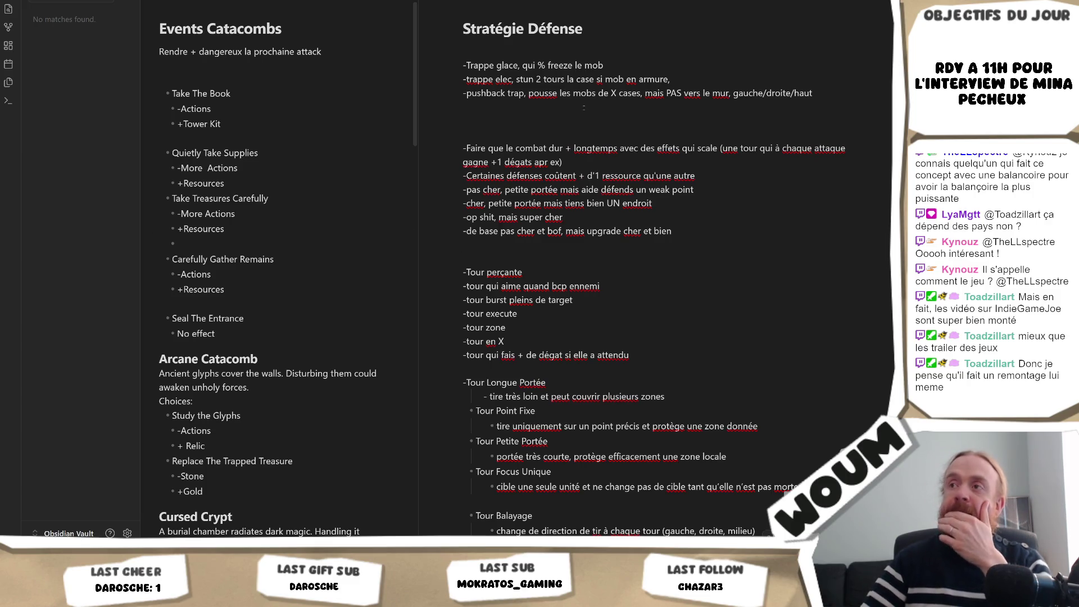
type("-")
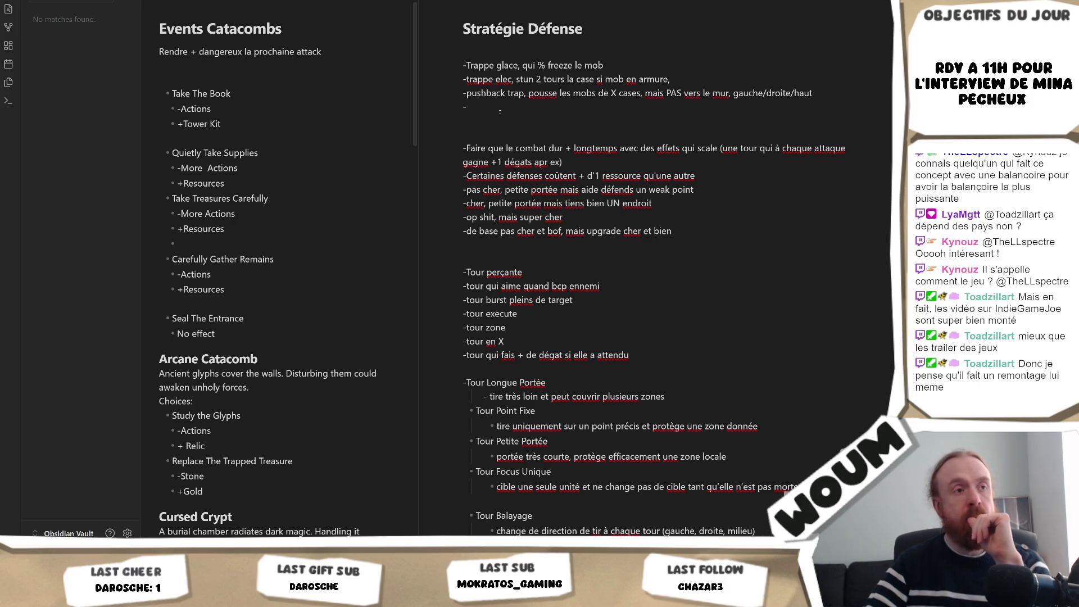
left_click(497, 111)
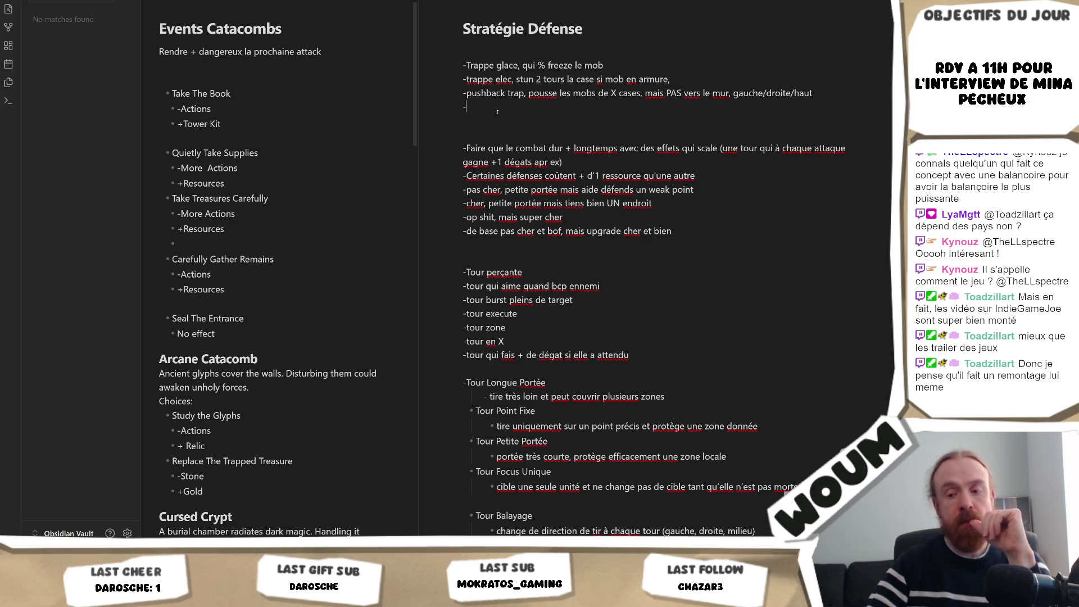